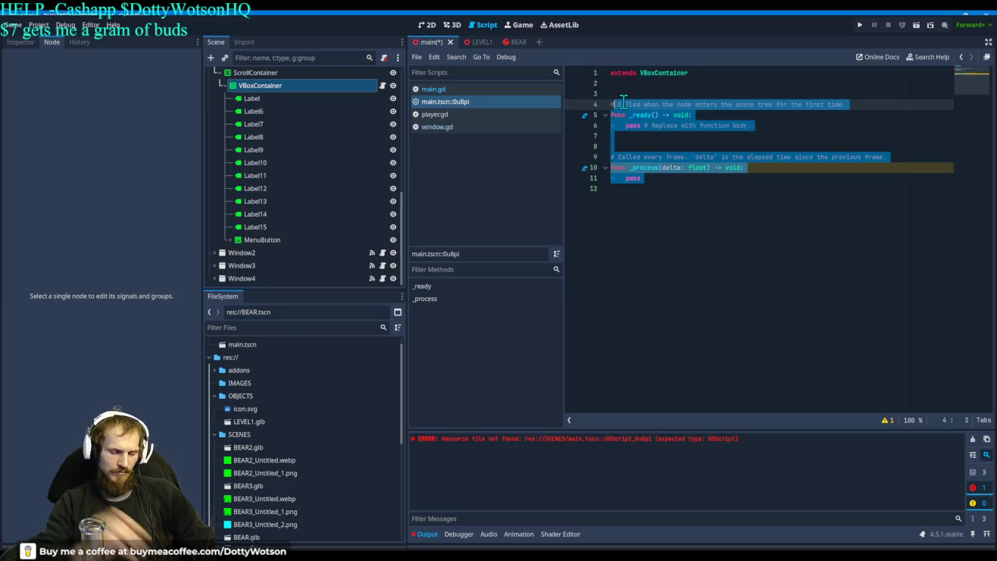
Replace the template code with the pasted _ready popup-menu code and run the project
key("BackSpace")
key("BackSpace")
key("BackSpace")
type("func _ready(): \t# Access the internal PopupMenu and add items \tvar popup = get_popup() \t# add_item(text, id) \t$MenuButtonFile.popup.add_item(\"Start Game\", 1) \t$MenuButtonFilepopup.add_item(\"Options\", 2) \t$MenuButtonFilepopup.add_item(\"Quit\", 3) \t$MenuButtonFilepopup.connect(\"Quit\", self, \"beef\") )")
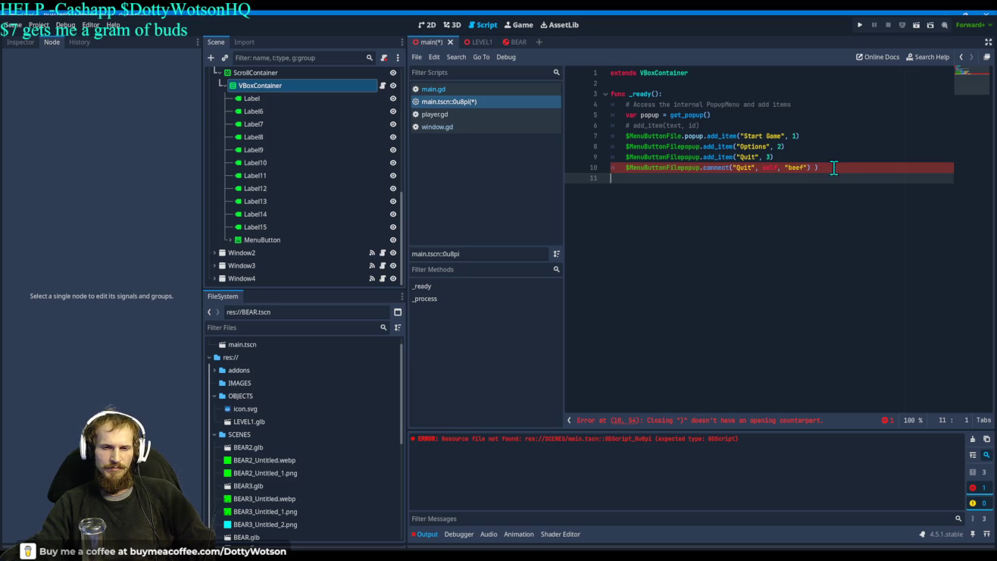
left_click(860, 24)
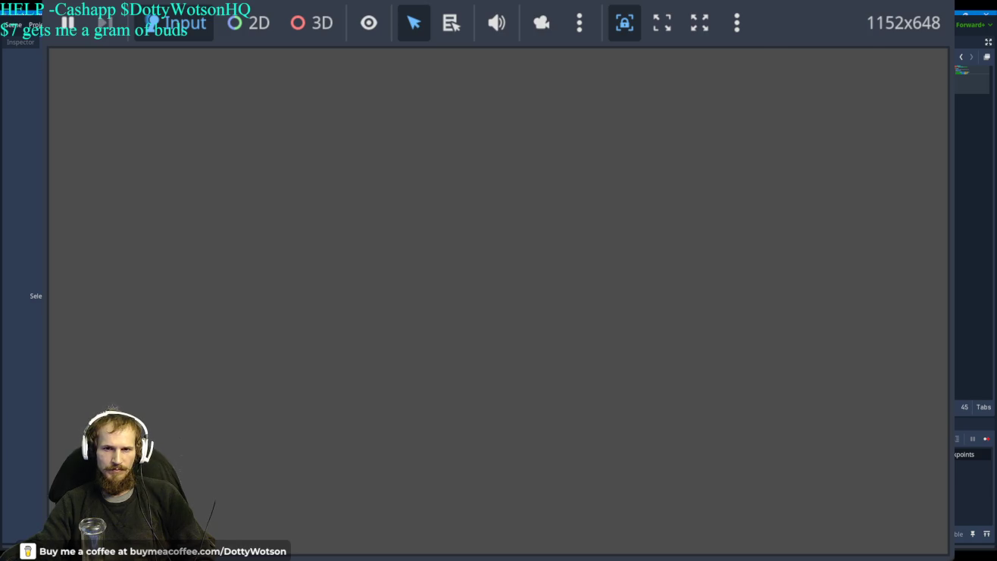
key("F5")
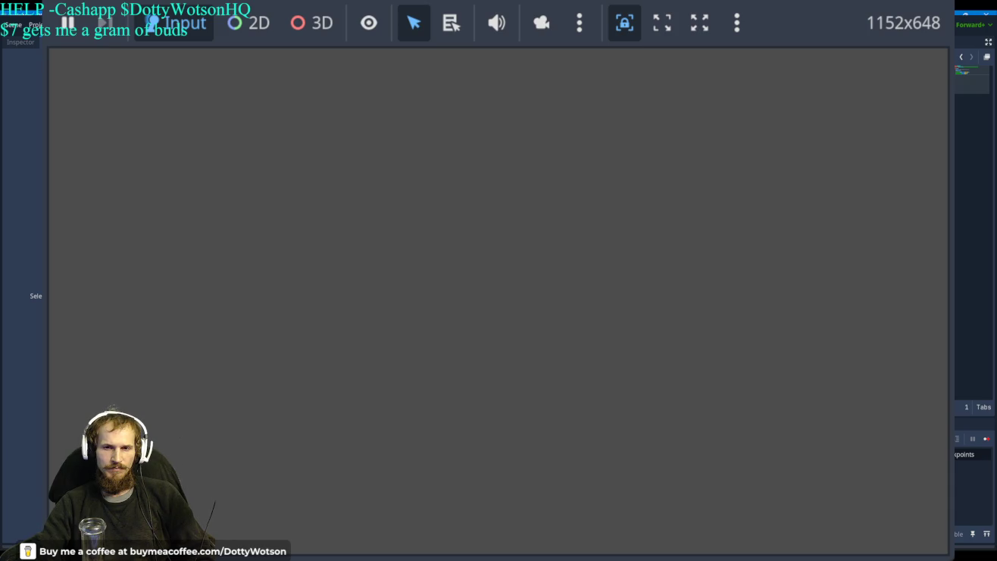
key("F5")
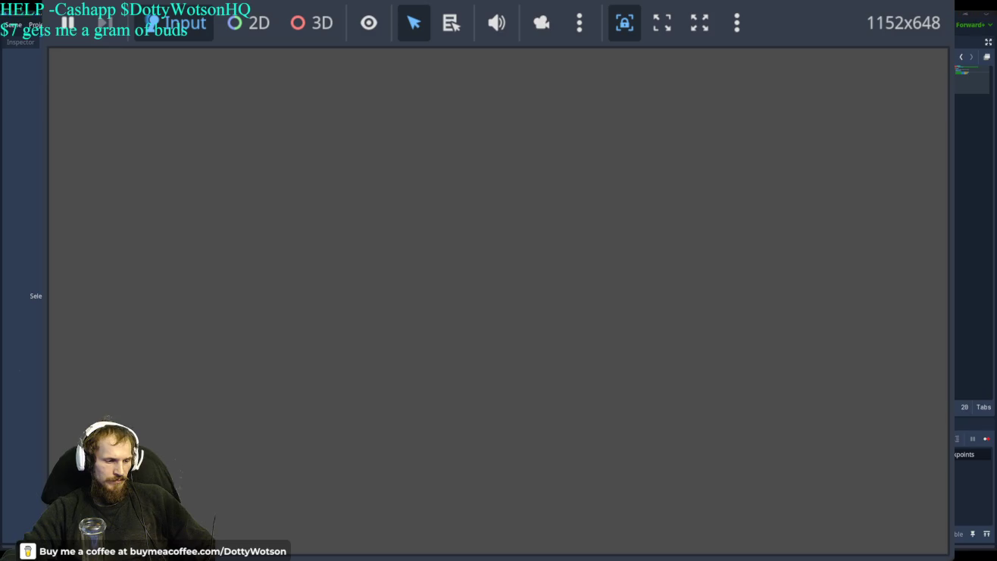
Leave the running game window and return to the browser's YouTube tutorial
key("alt+Tab")
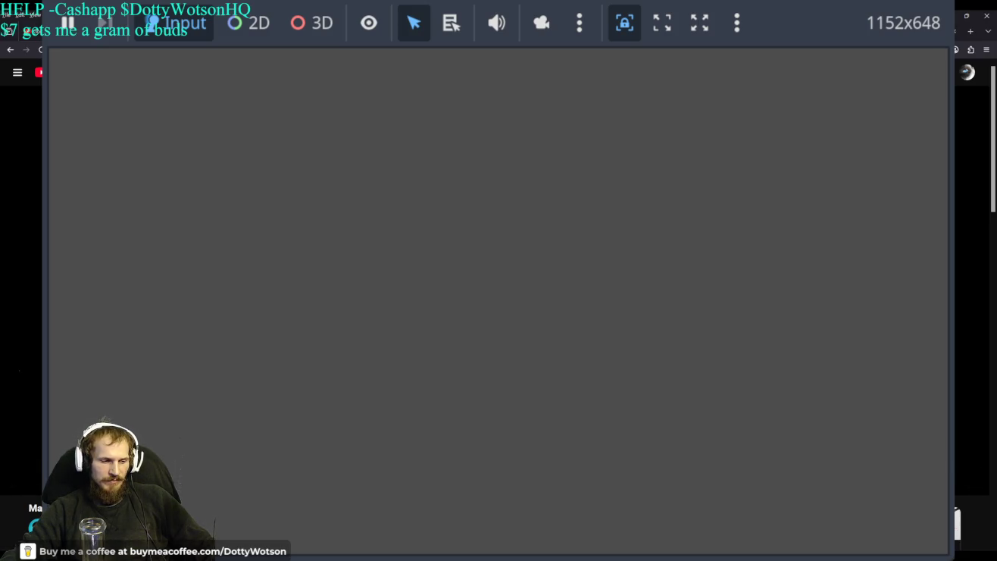
key("alt+Tab")
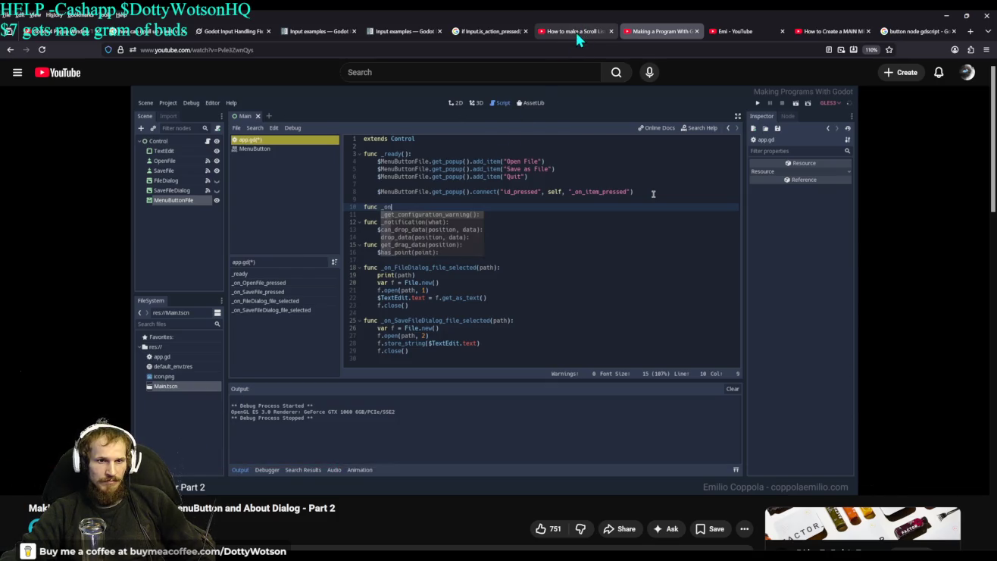
Cycle through the browser tabs, ending on the 'button node gdscript' Google results
left_click(488, 33)
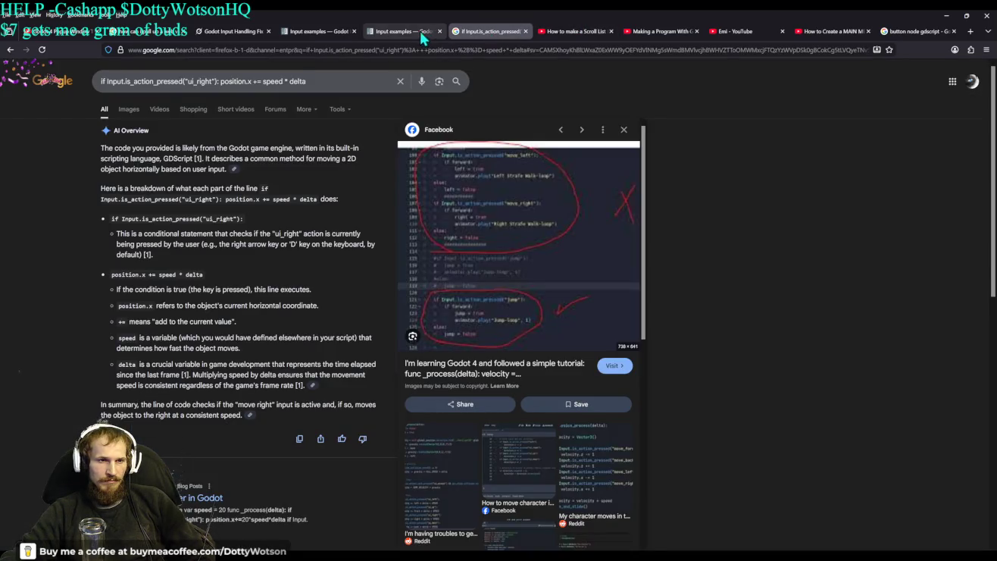
left_click(420, 32)
left_click(335, 32)
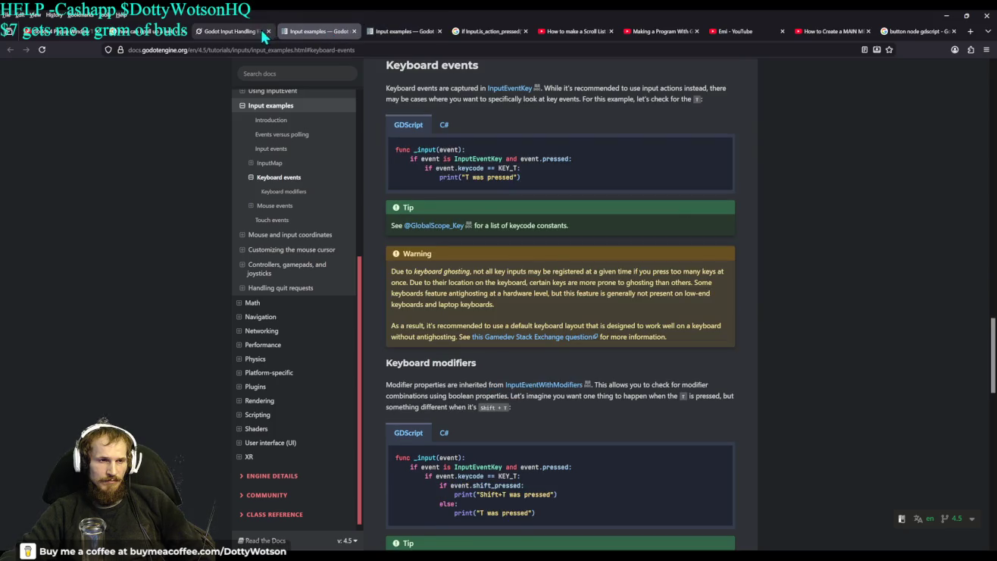
left_click(261, 31)
left_click(154, 34)
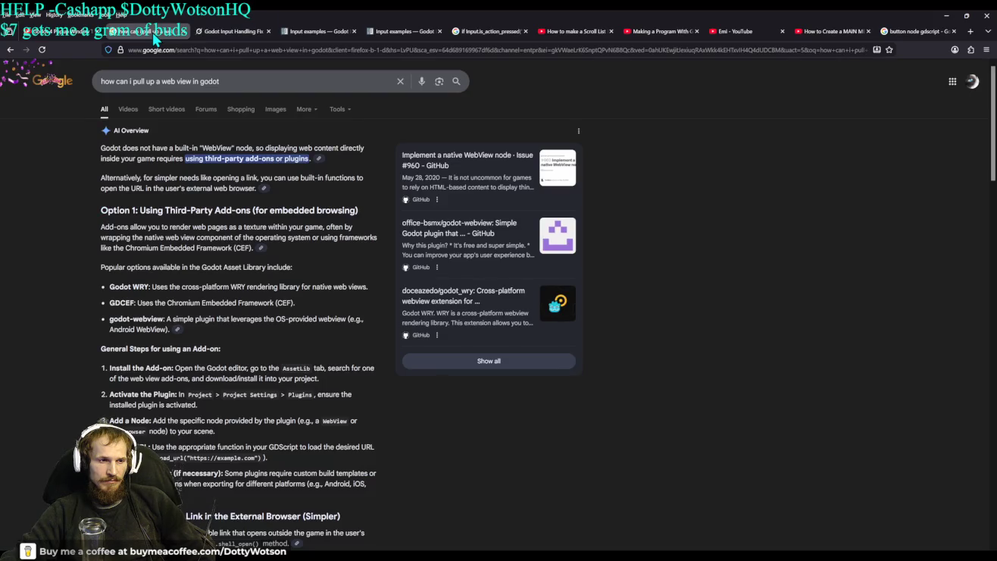
scroll(196, 250, "down", 4)
scroll(196, 247, "up", 4)
scroll(196, 240, "down", 5)
scroll(197, 241, "up", 5)
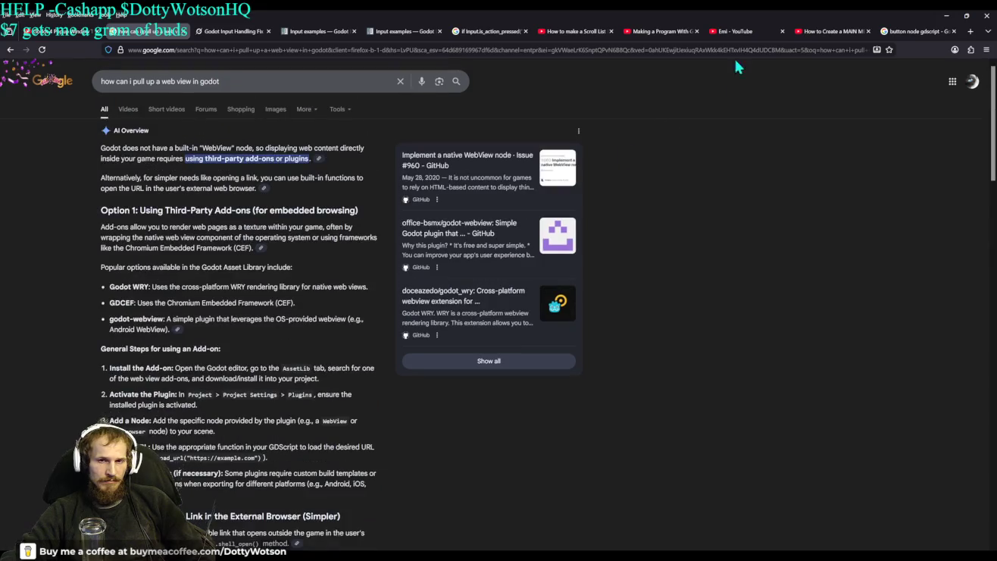
left_click(918, 31)
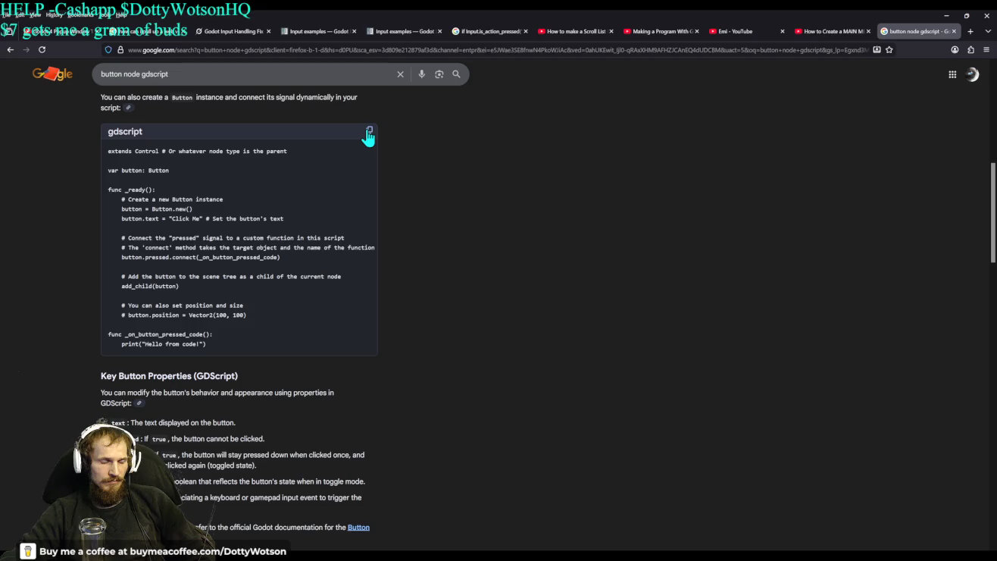
Skim the button node results, then go back to the 'gdscript to stop the program' search
scroll(376, 267, "down", 4)
scroll(376, 266, "up", 7)
scroll(375, 259, "up", 4)
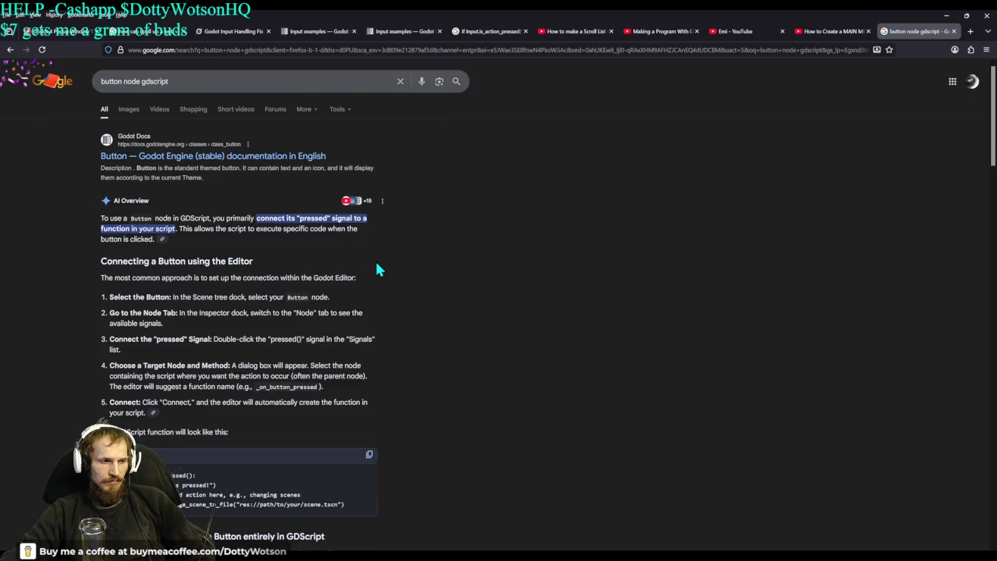
scroll(374, 258, "down", 5)
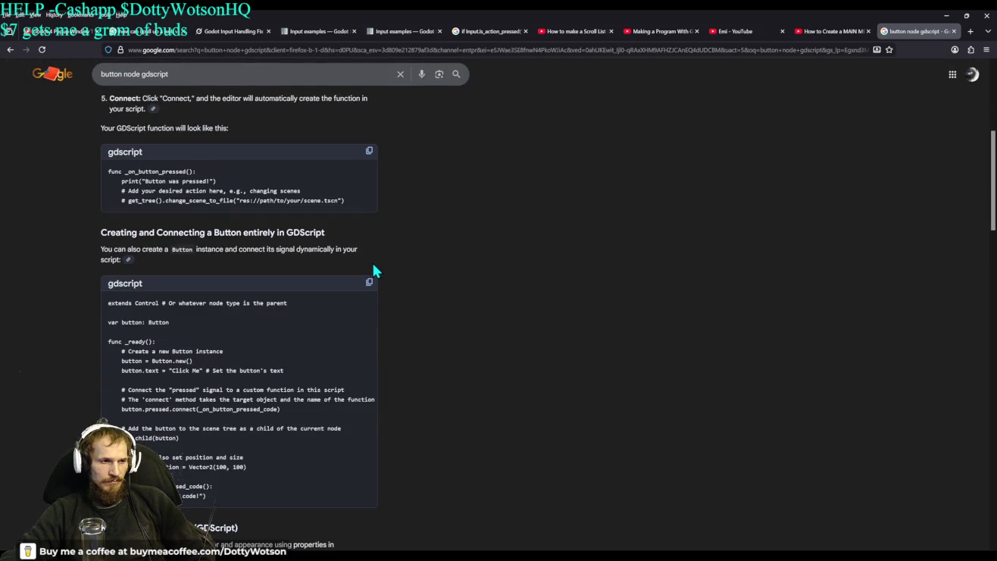
scroll(375, 269, "down", 1)
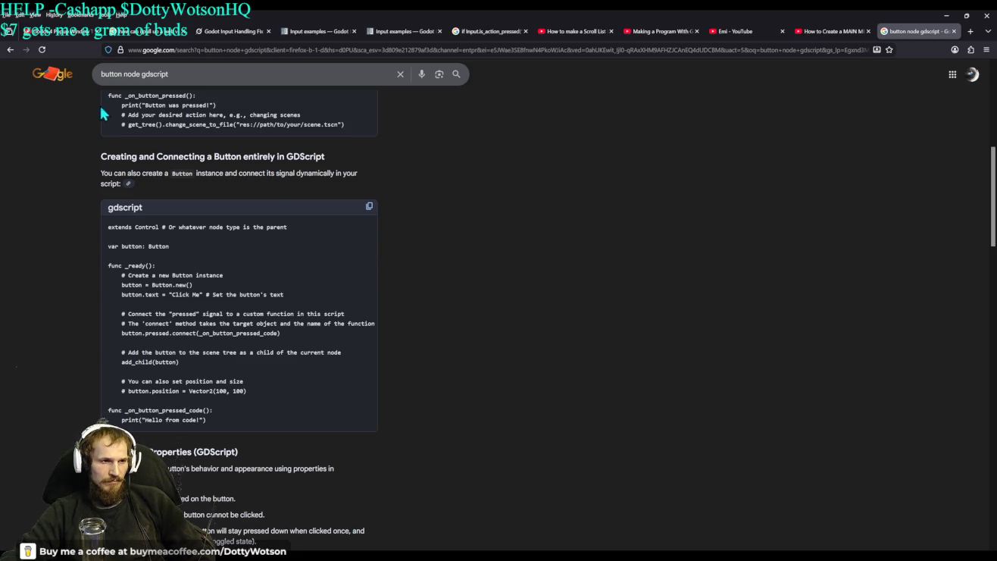
left_click(12, 50)
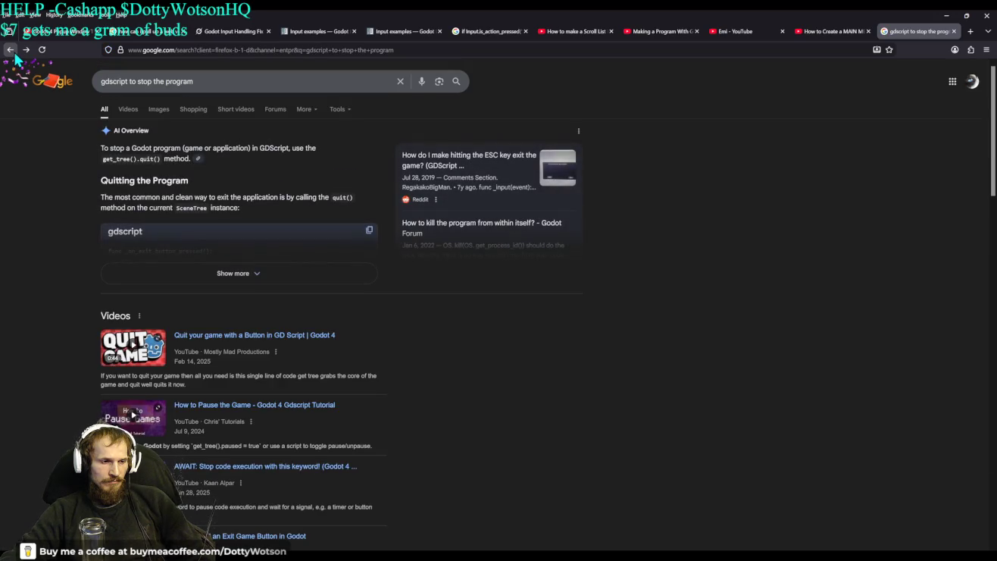
Expand the AI Overview and read through its get_tree().quit() examples
left_click(223, 275)
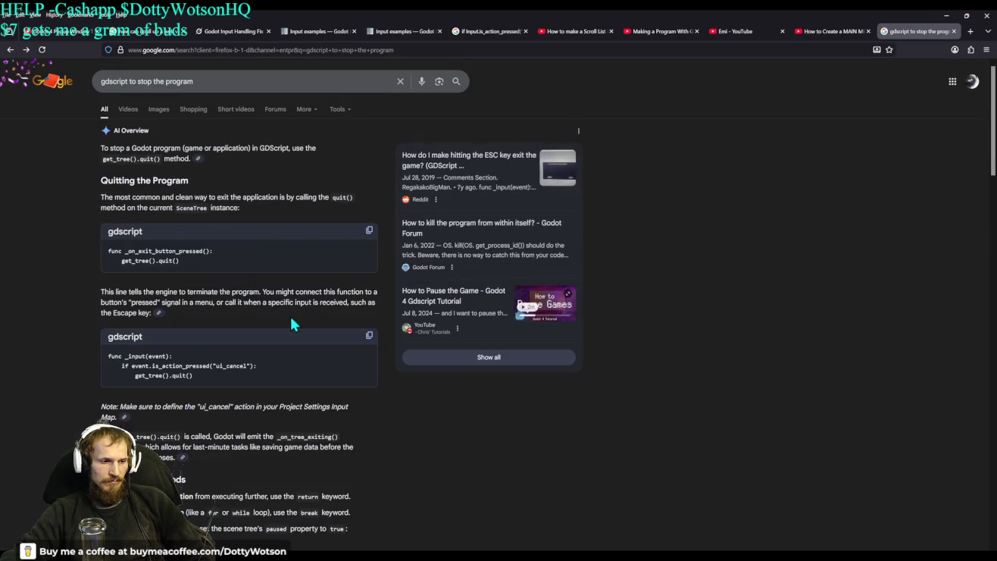
scroll(263, 364, "down", 2)
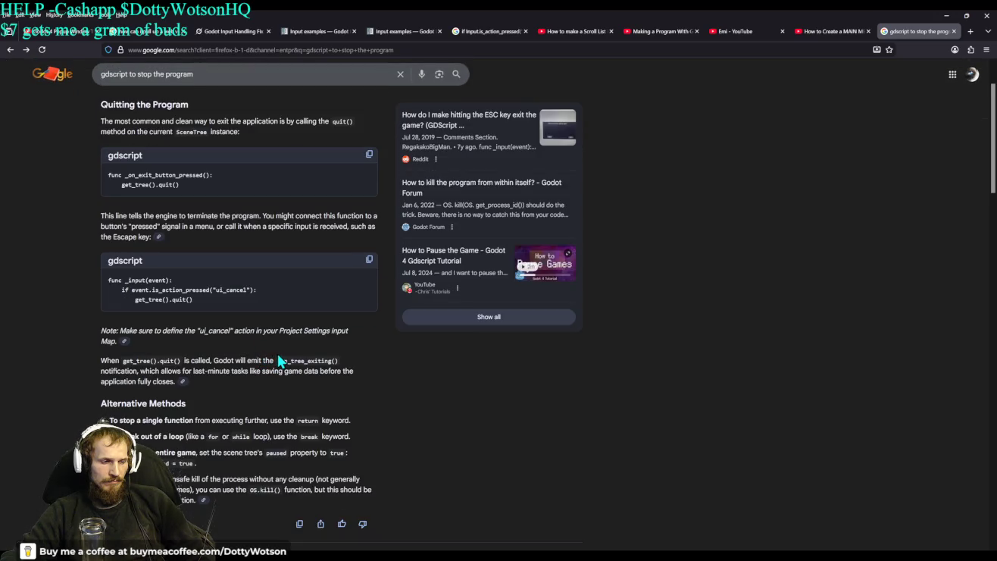
scroll(280, 361, "up", 2)
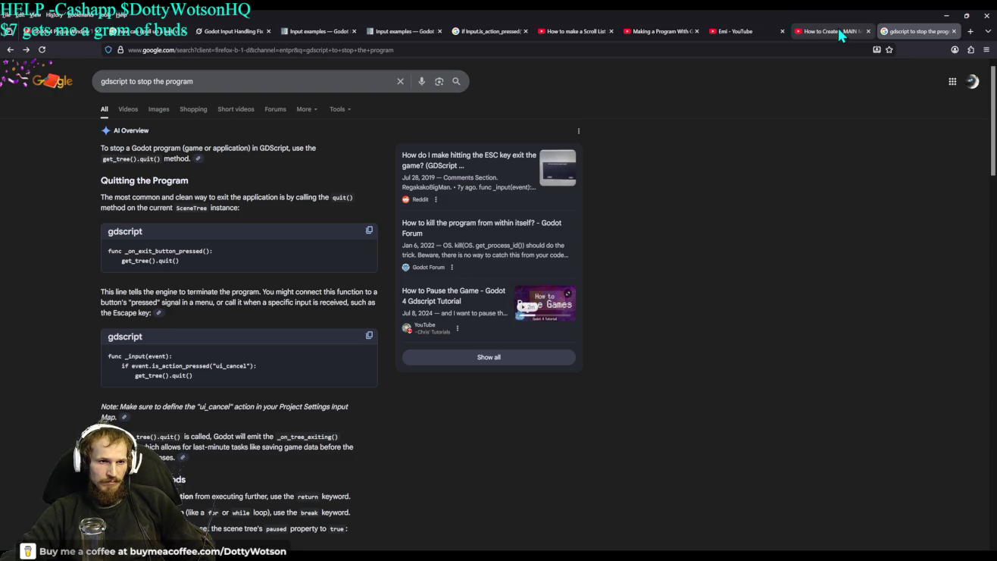
left_click(402, 33)
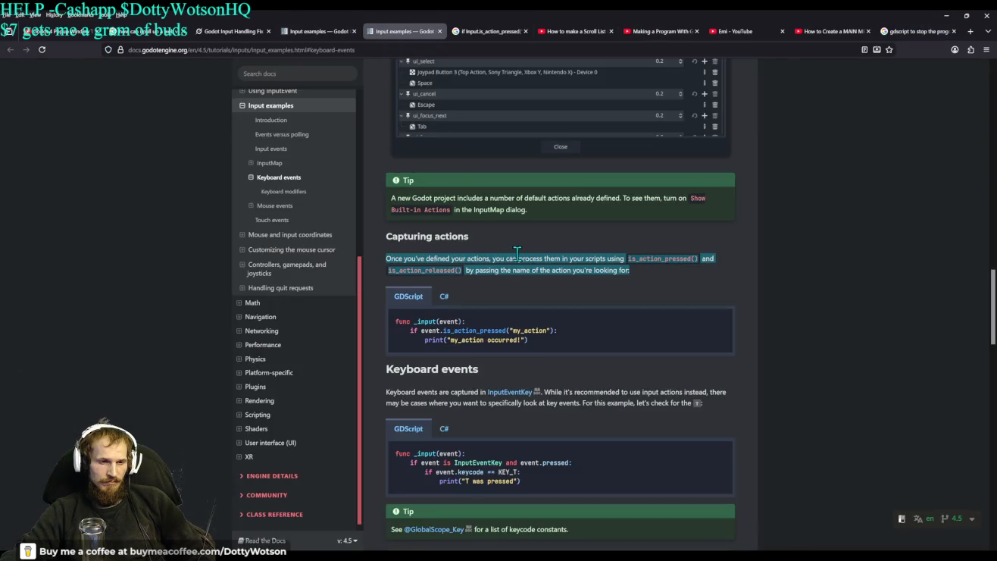
scroll(519, 254, "down", 7)
scroll(520, 250, "up", 6)
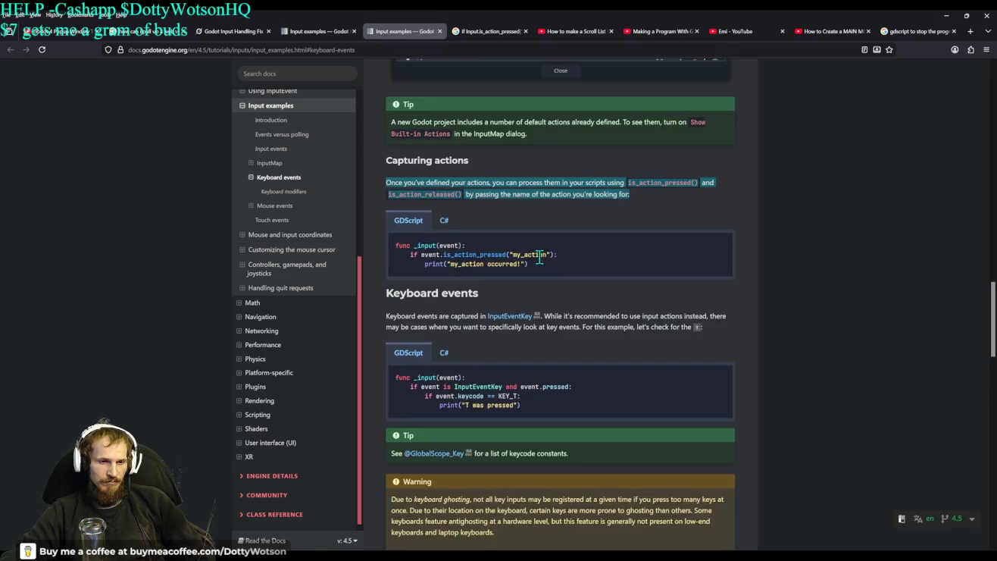
left_click(906, 35)
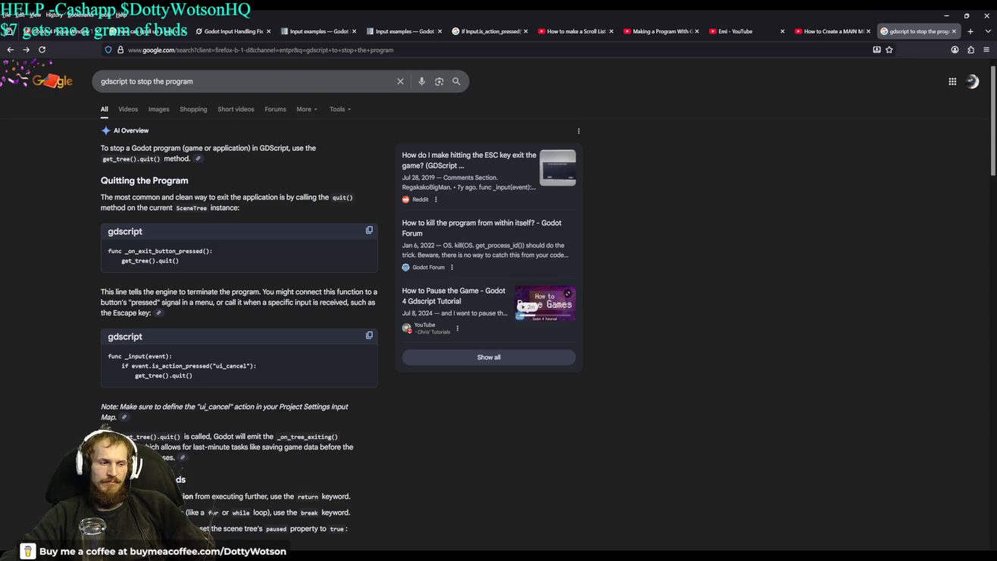
scroll(263, 409, "down", 5)
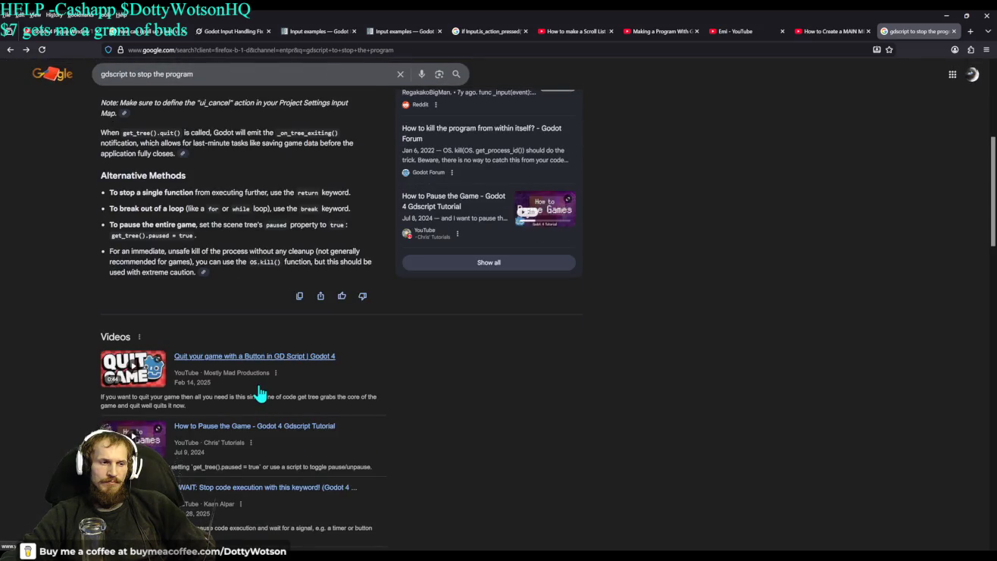
scroll(260, 392, "up", 1)
scroll(258, 394, "up", 3)
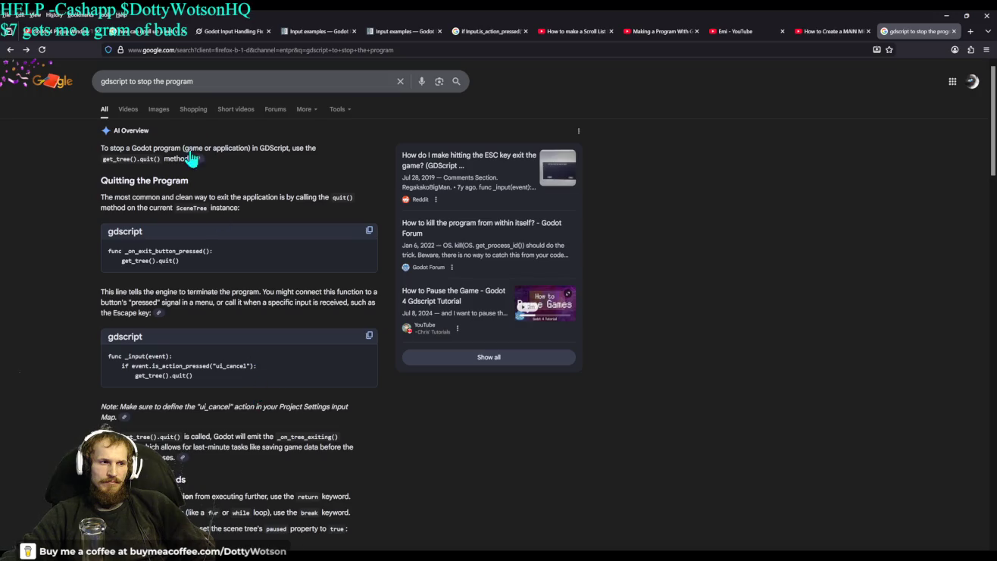
Search Google for 'menubutton godot'
left_click_drag(193, 81, 82, 83)
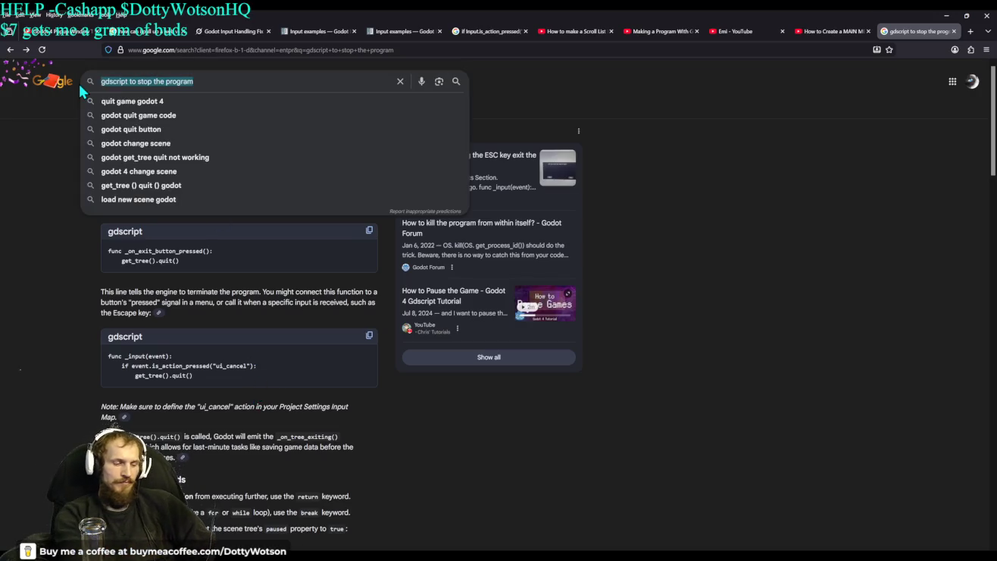
type("menu")
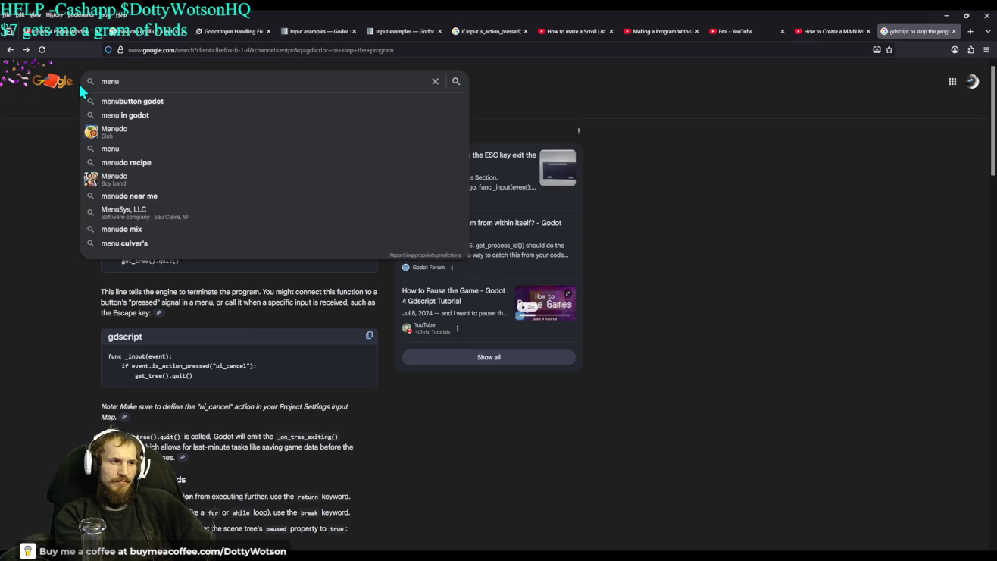
key("Down")
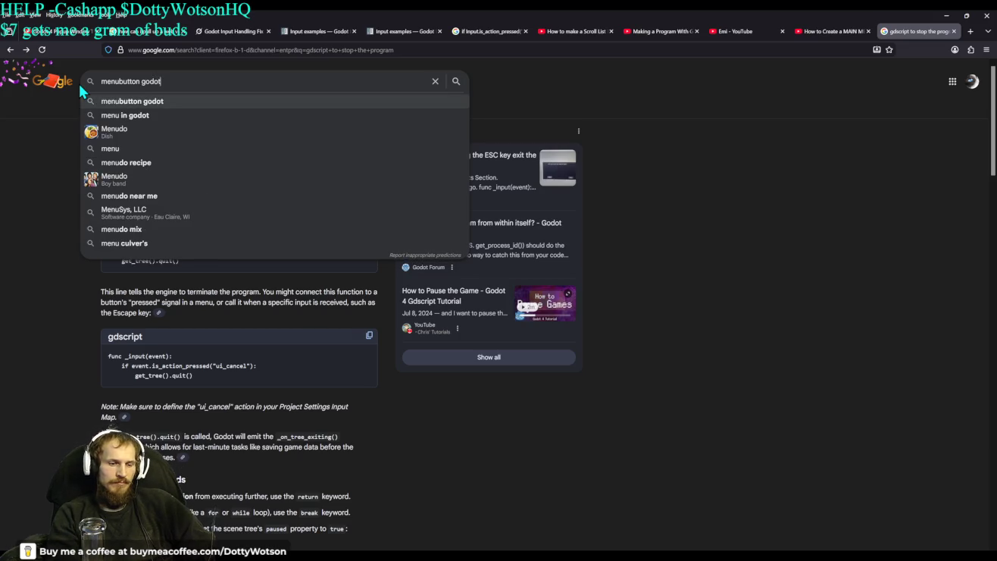
key("Return")
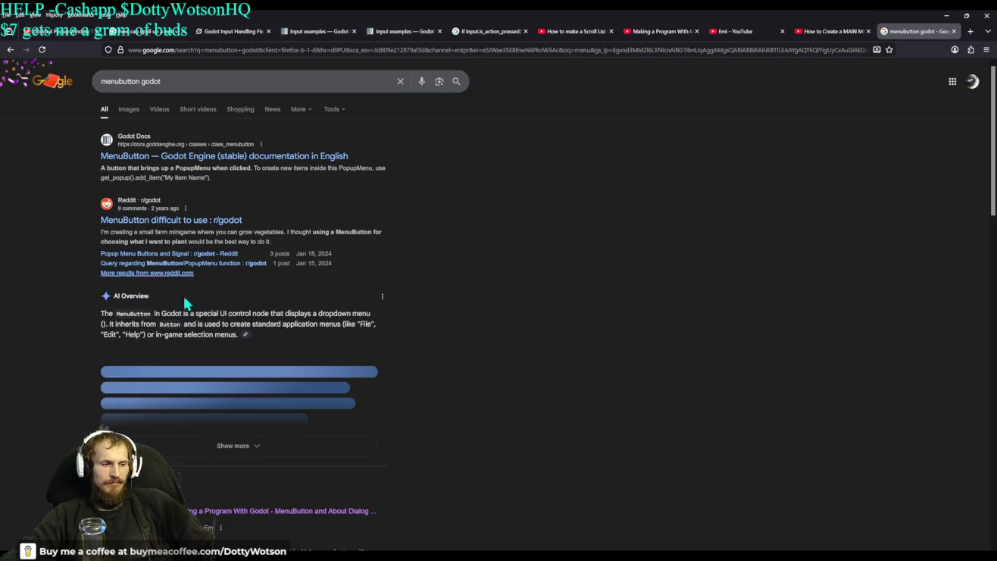
Expand the AI Overview and copy its _ready code adding Level 1–3 items
left_click(222, 445)
scroll(24, 314, "down", 3)
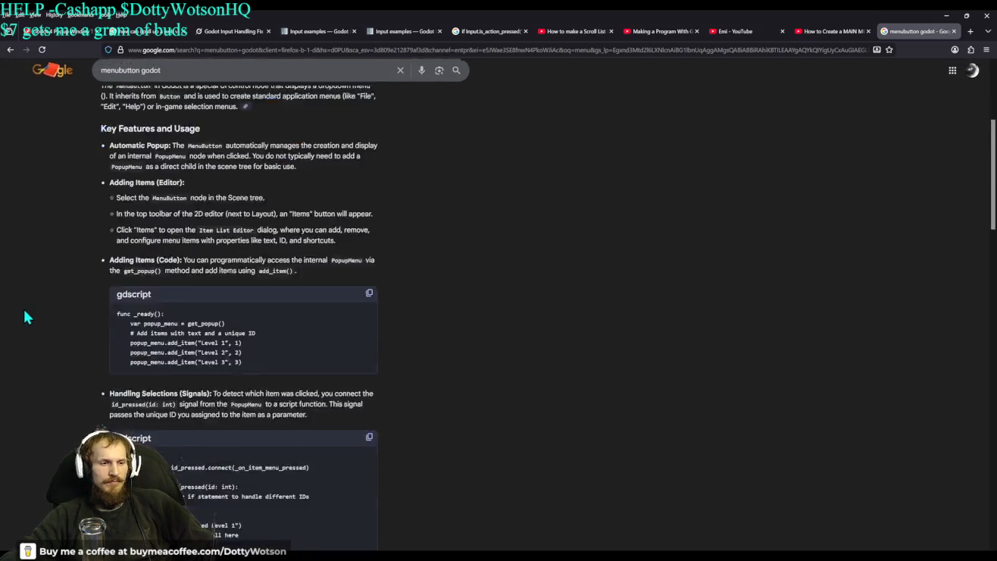
scroll(24, 313, "down", 1)
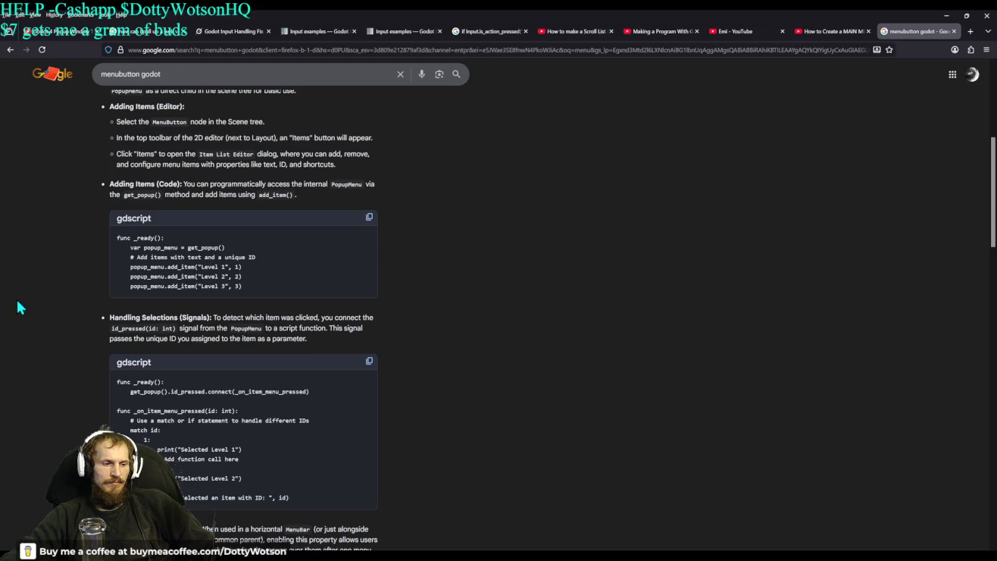
scroll(21, 307, "down", 1)
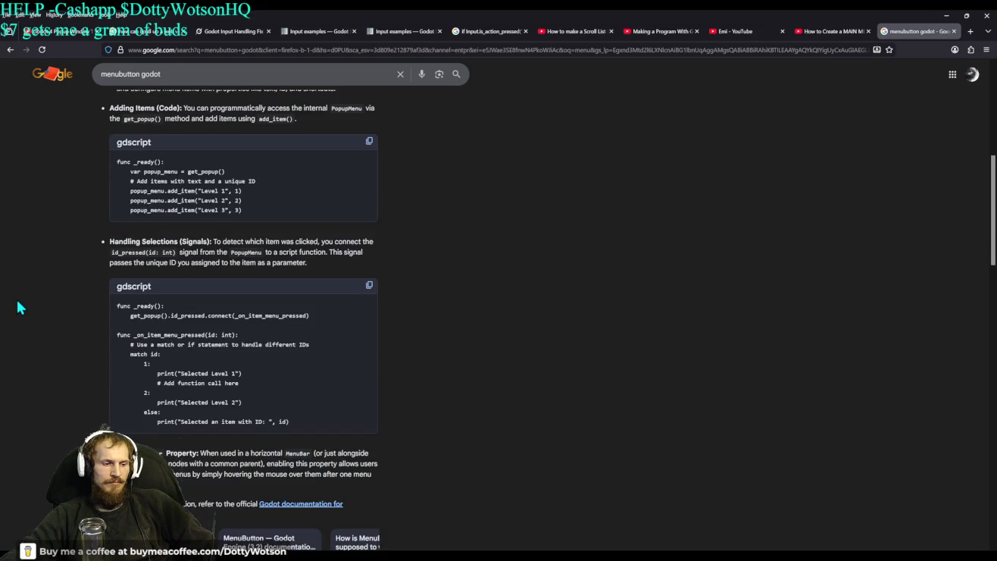
scroll(20, 307, "up", 1)
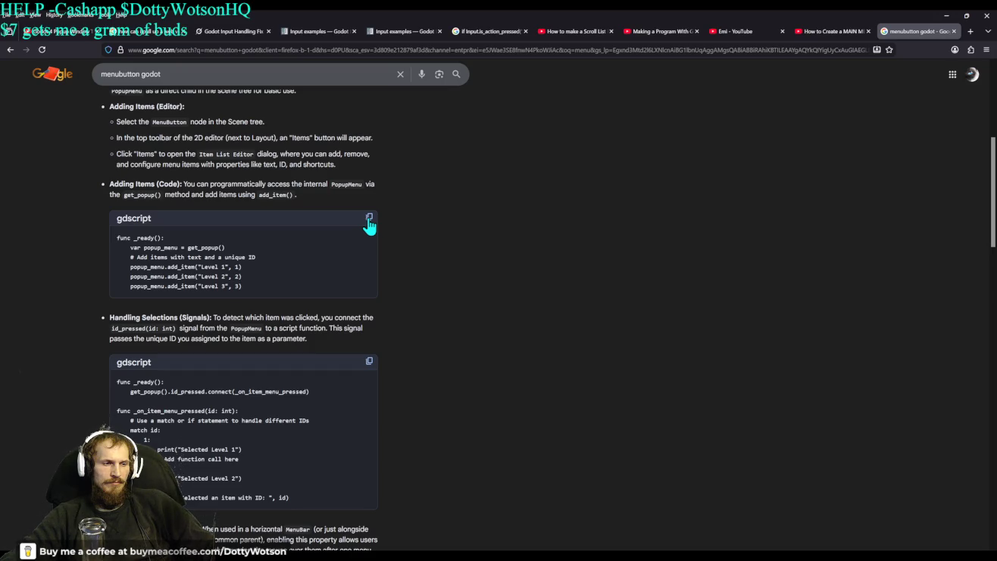
left_click(369, 219)
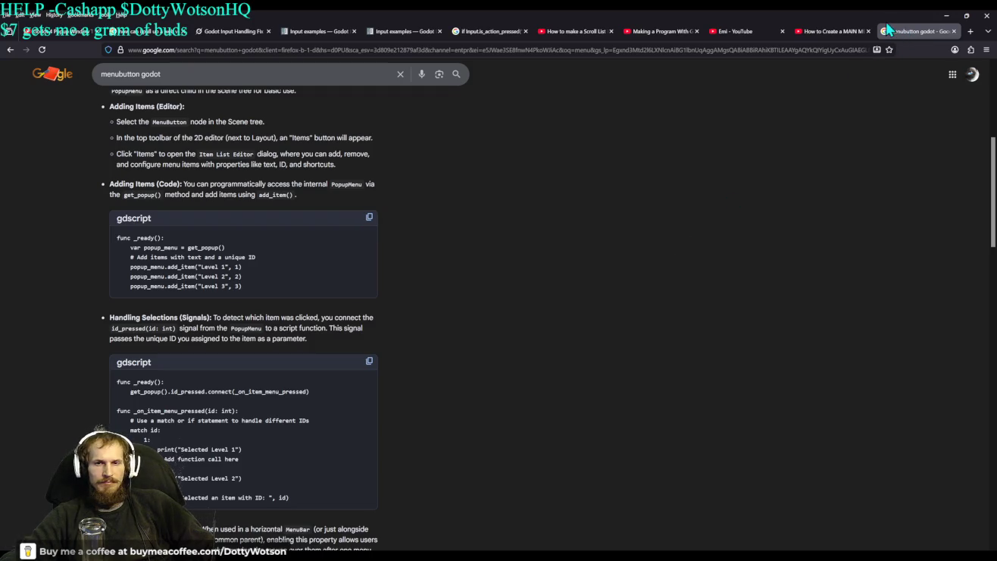
left_click(948, 17)
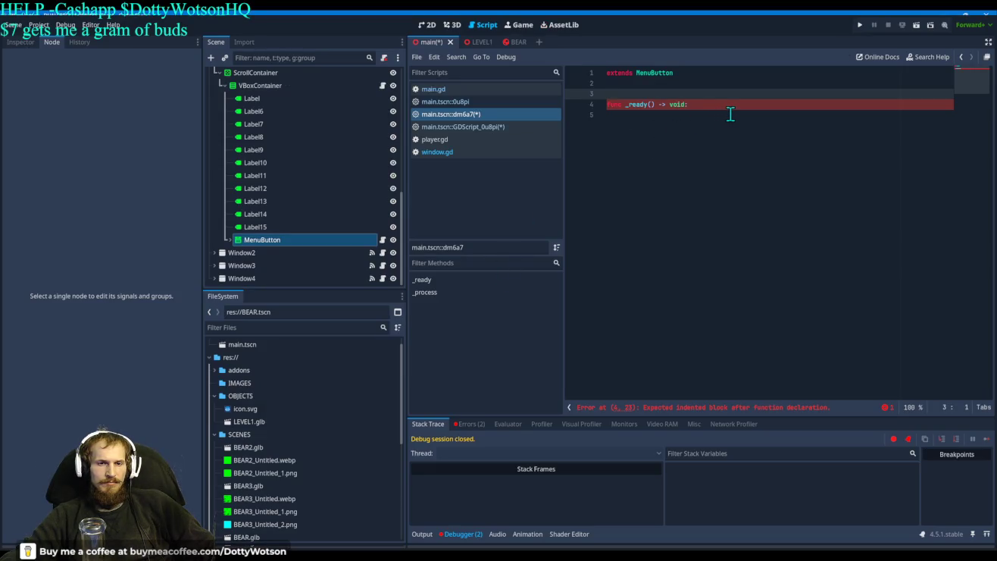
Clear the entire contents of the MenuButton script
left_click(688, 104)
key("ctrl+a")
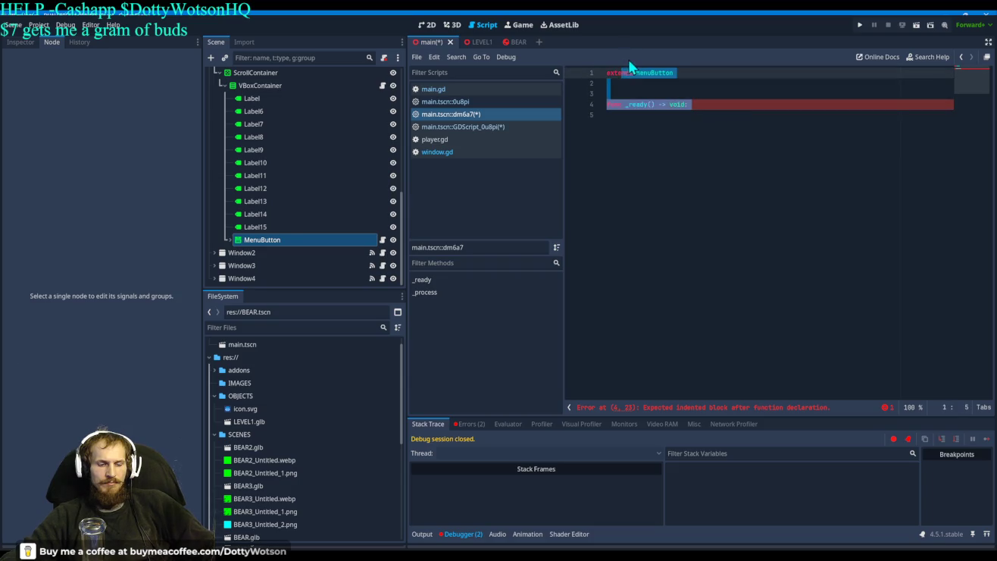
key("BackSpace")
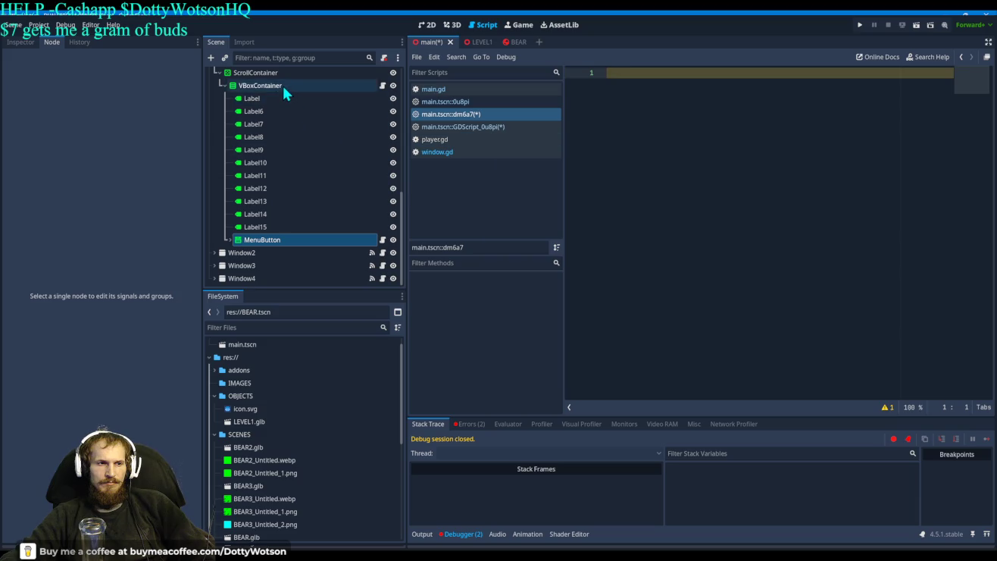
Replace the VBoxContainer script's template functions with the copied Level 1–3 code
left_click(382, 86)
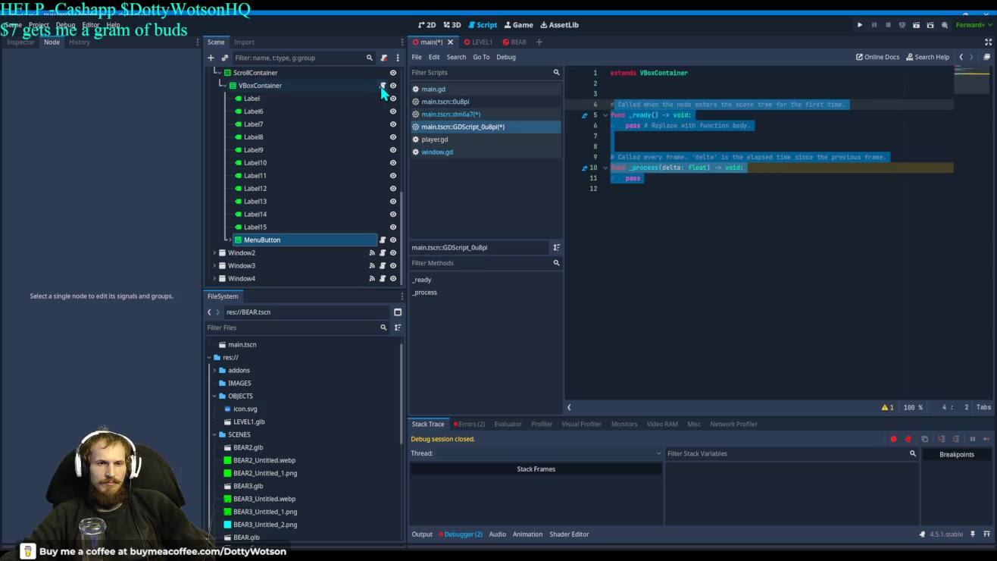
mouse_move(644, 166)
left_mouse_down()
mouse_move(610, 163)
mouse_move(690, 197)
mouse_move(603, 89)
left_mouse_up()
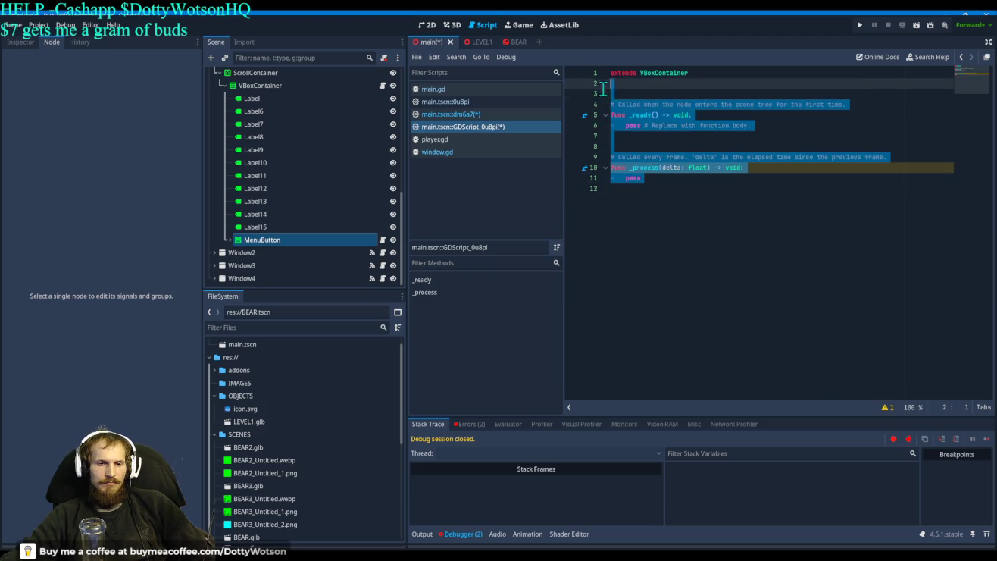
key("BackSpace")
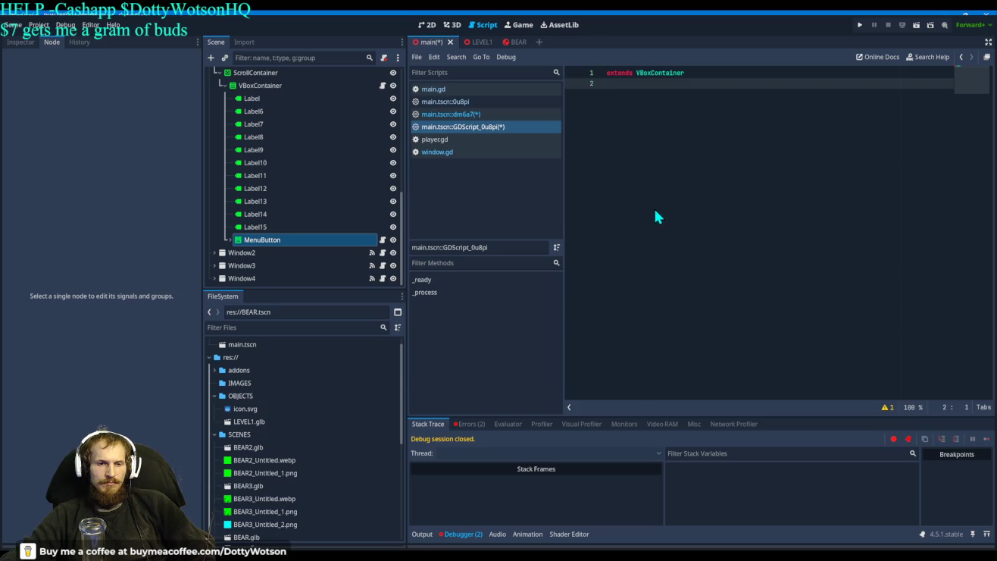
key("ctrl+v")
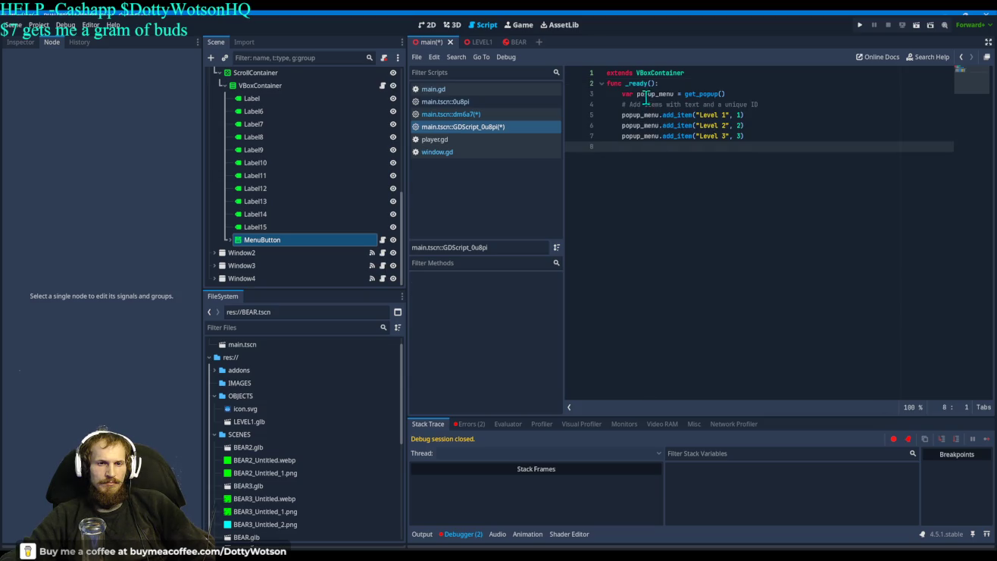
left_click(699, 72)
key("Return")
key("Return")
key("Return")
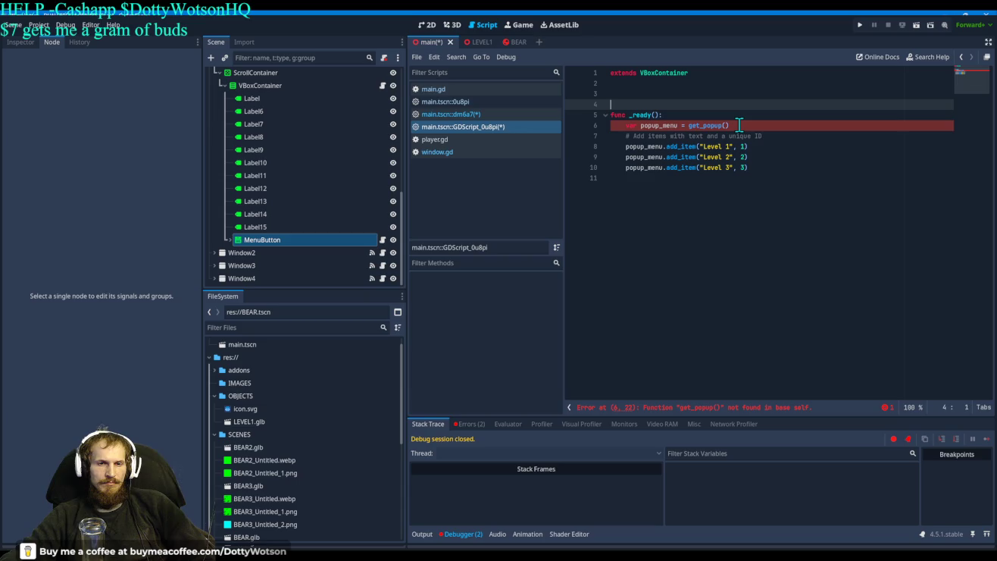
Drop a $MenuButton reference onto line 2 and rename its variable to popup_menu
left_click(613, 94)
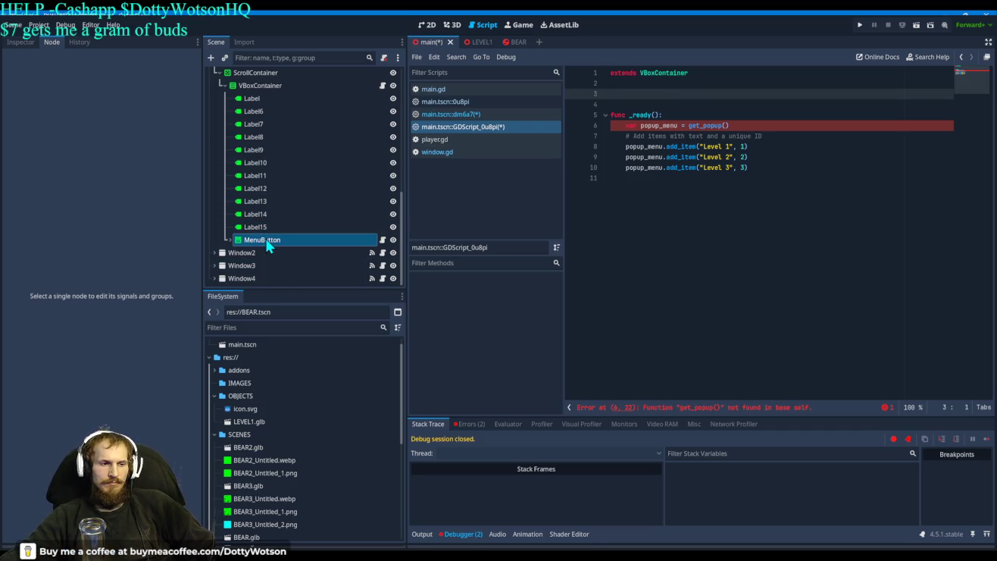
mouse_move(266, 242)
left_mouse_down()
mouse_move(556, 141)
mouse_move(625, 89)
left_mouse_up()
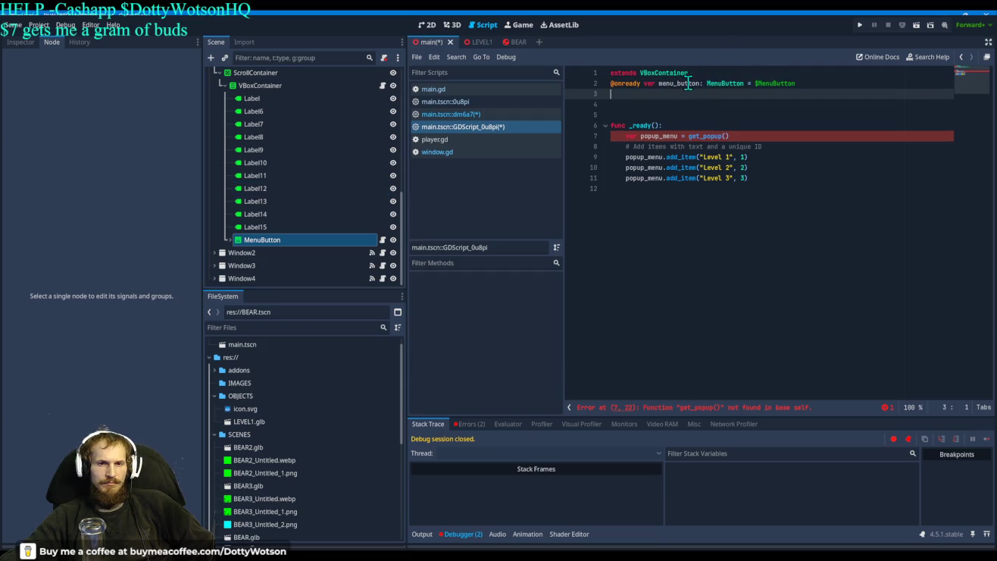
left_click_drag(700, 83, 658, 84)
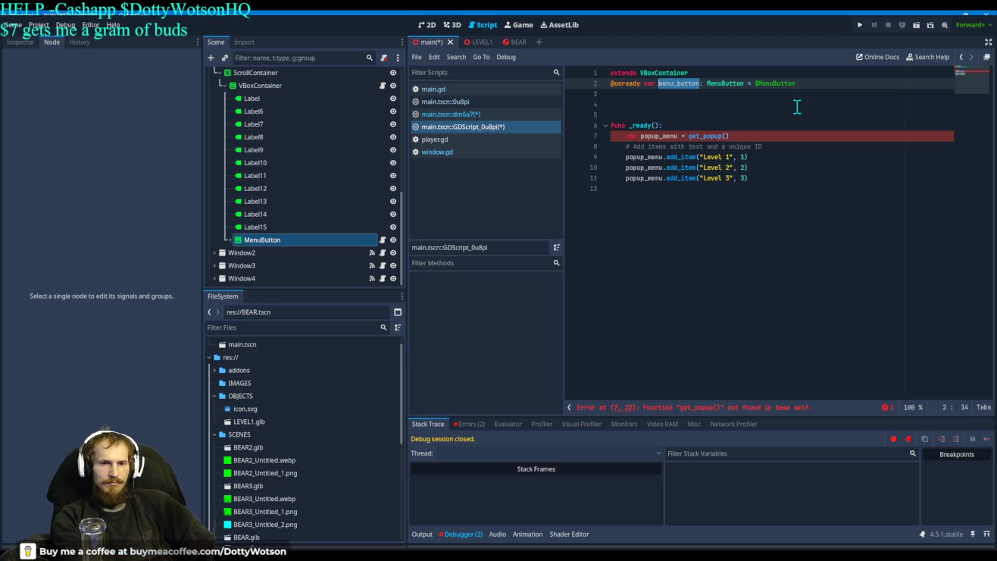
type("pop_")
key("BackSpace")
type("up_")
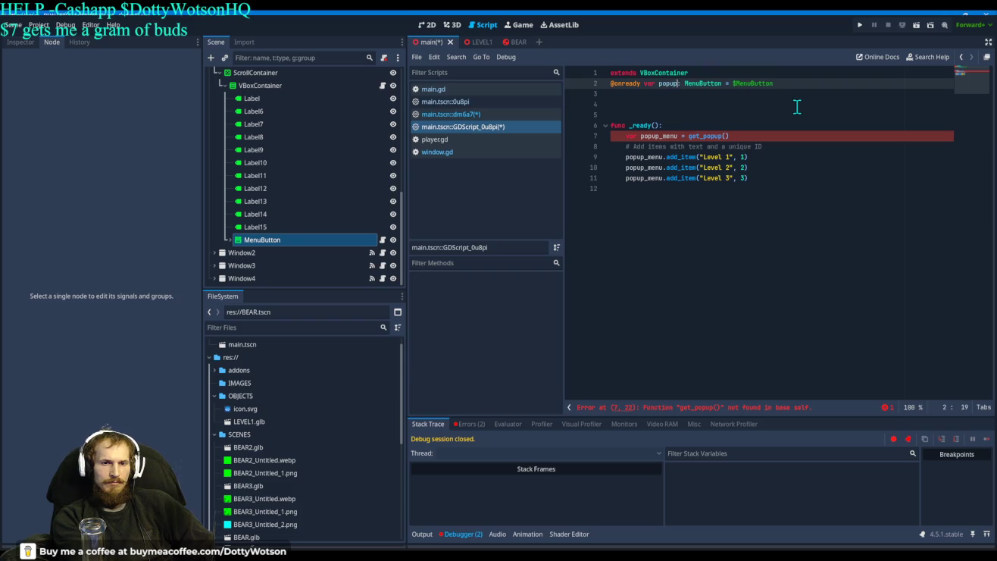
type("menu")
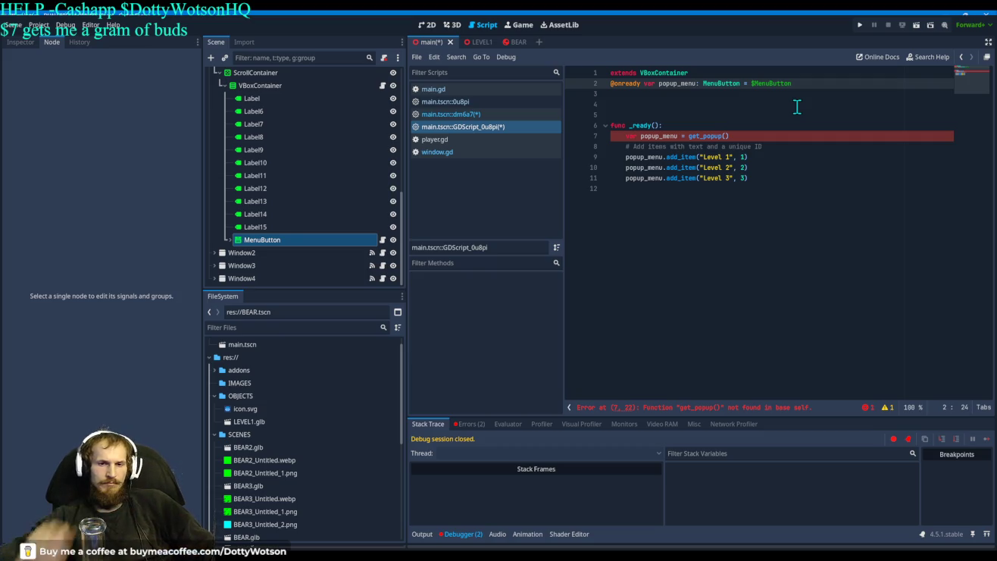
mouse_move(731, 135)
left_mouse_down()
mouse_move(615, 137)
mouse_move(653, 130)
left_mouse_up()
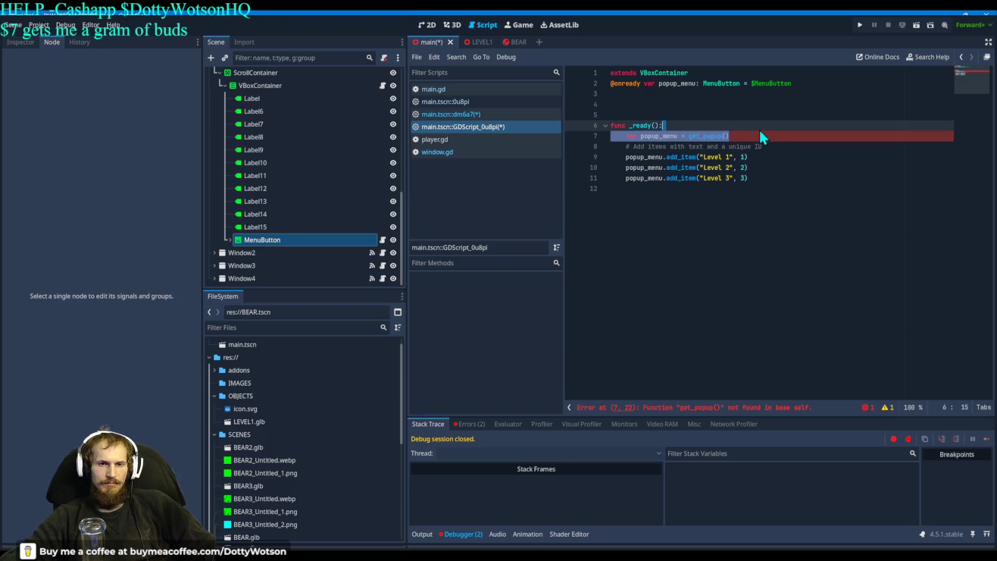
Remove the var keyword and indentation from line 7's popup_menu = get_popup()
left_click(635, 136)
key("BackSpace")
key("BackSpace")
key("BackSpace")
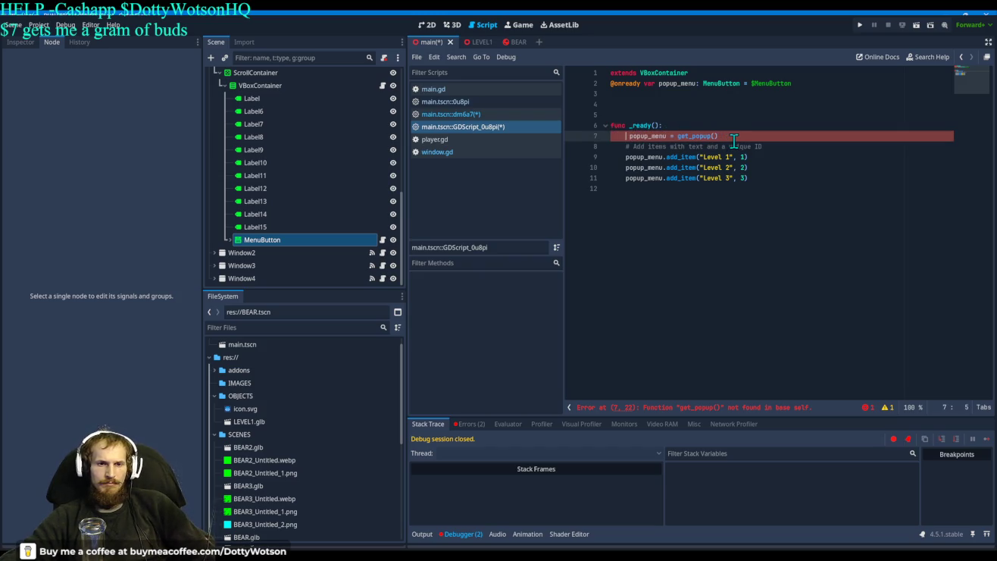
key("Delete")
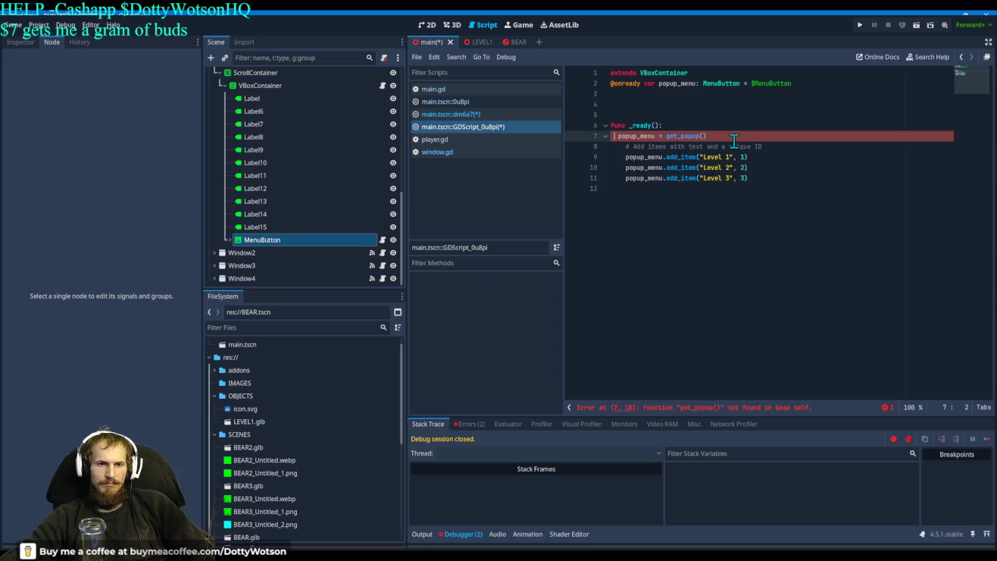
key("BackSpace")
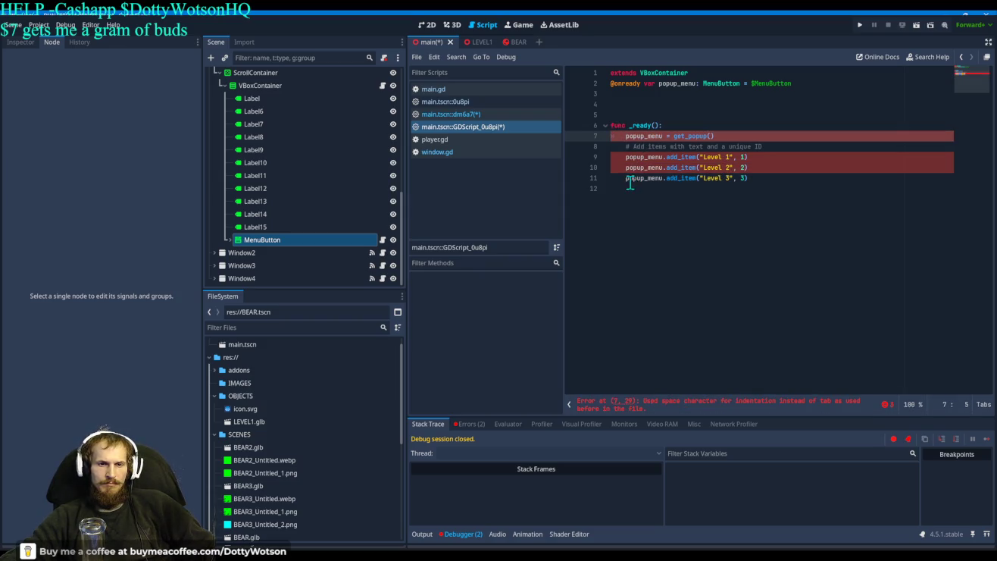
Re-indent lines 10 and 11 with tabs, undoing the mistaken edits
left_click_drag(626, 177, 607, 177)
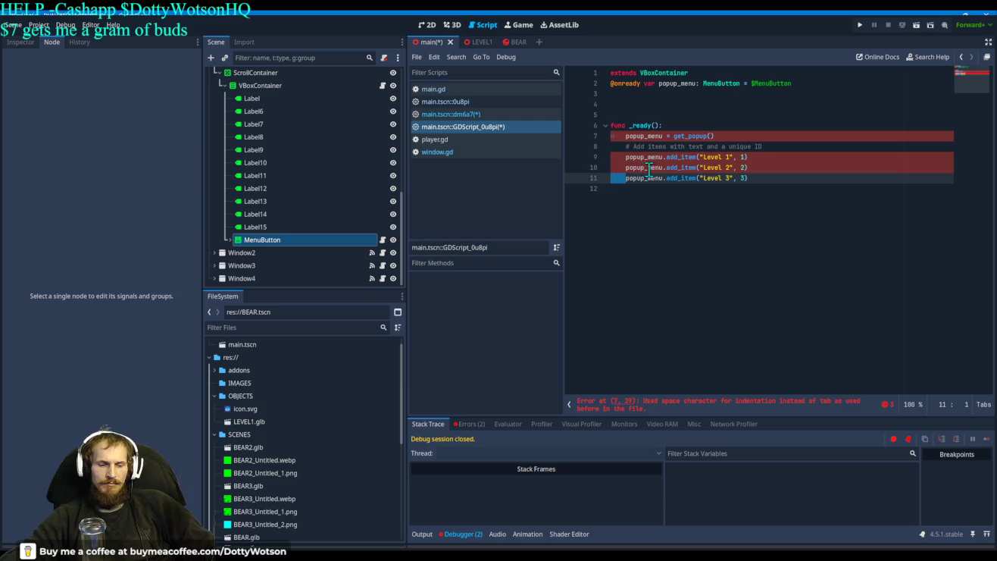
key("BackSpace")
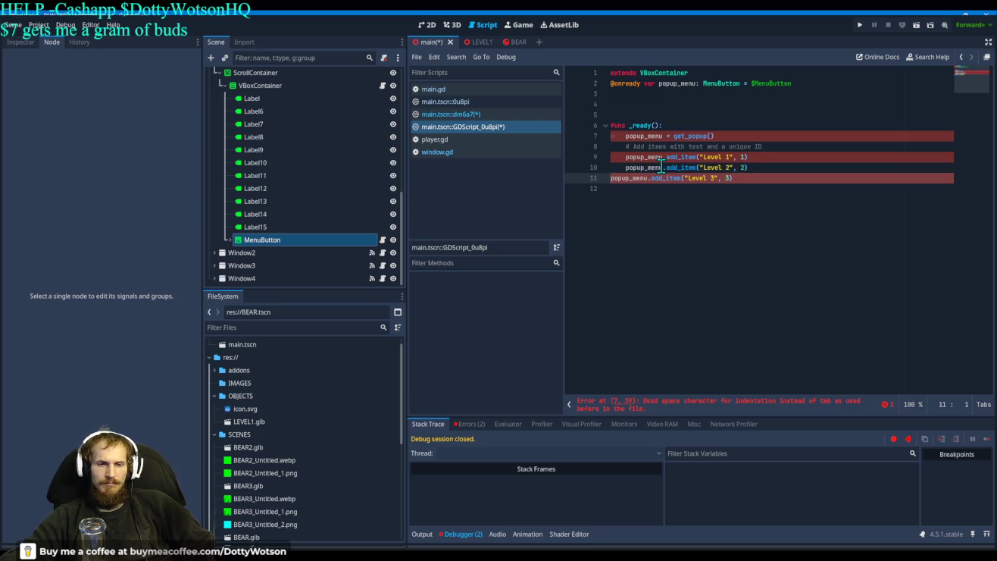
key("Tab")
left_click(624, 168)
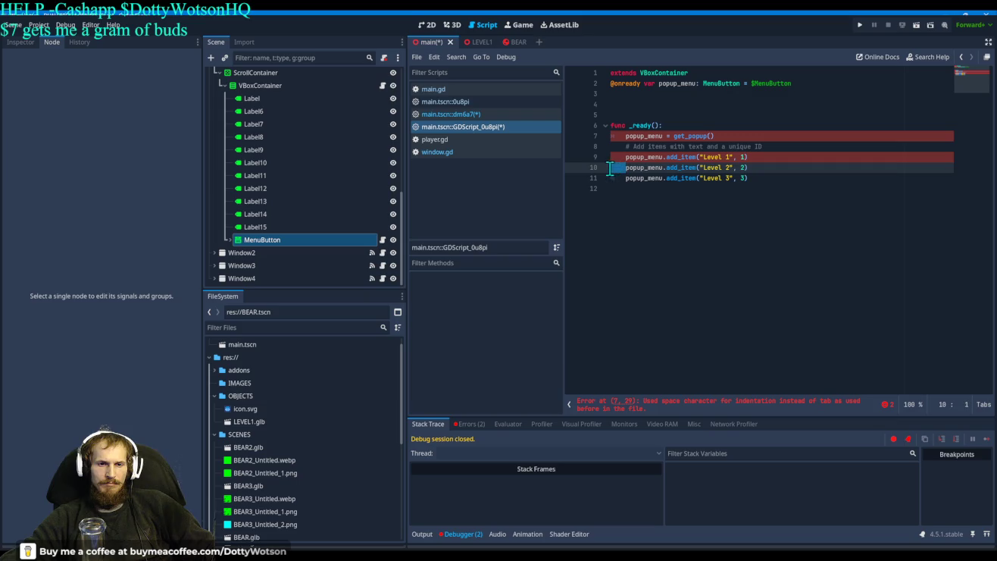
key("BackSpace")
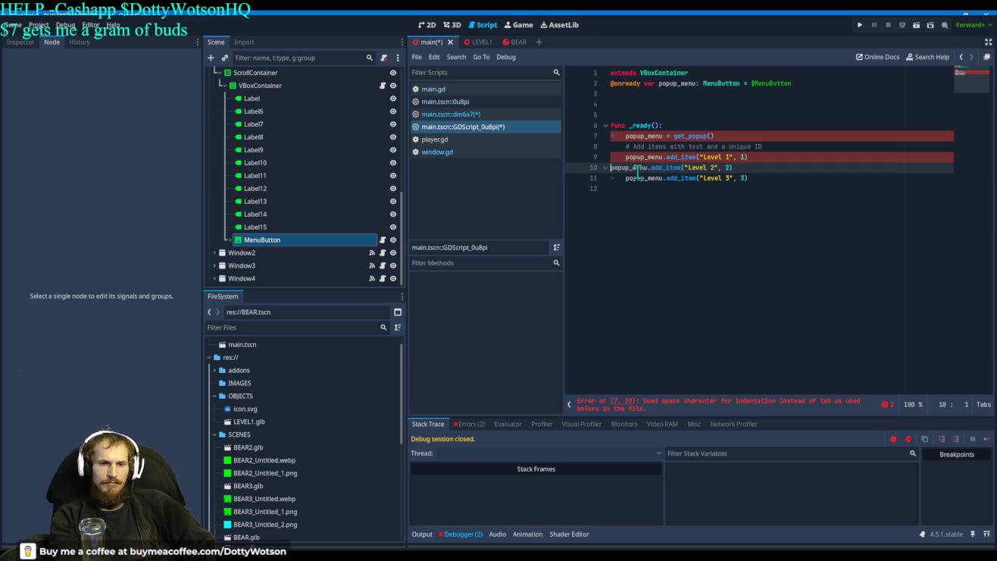
key("ctrl+z")
key("Up")
key("BackSpace")
key("BackSpace")
key("BackSpace")
key("BackSpace")
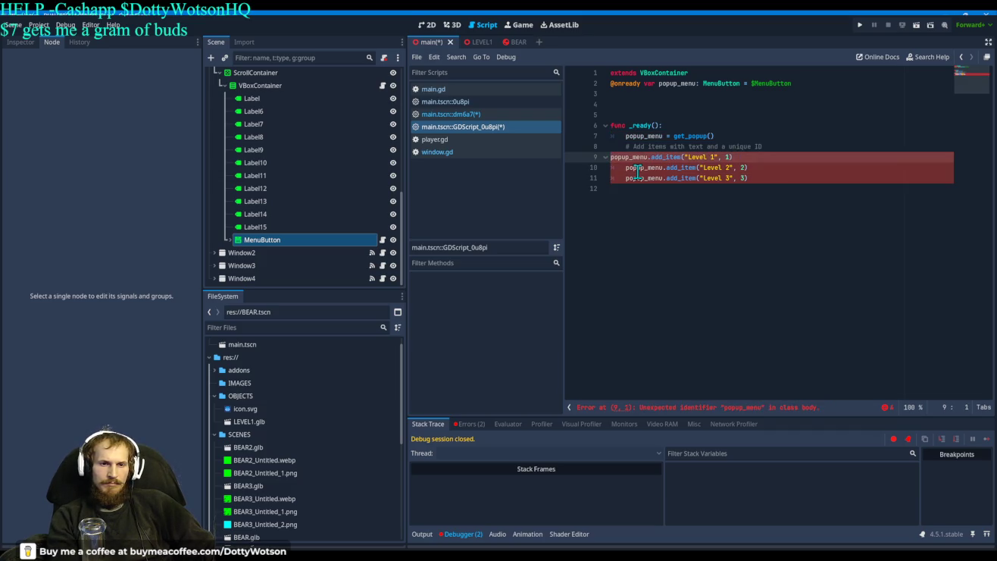
Restore line 9's tab indent and put popup_menu = get_popup() back on its own line
key("Tab")
key("Up")
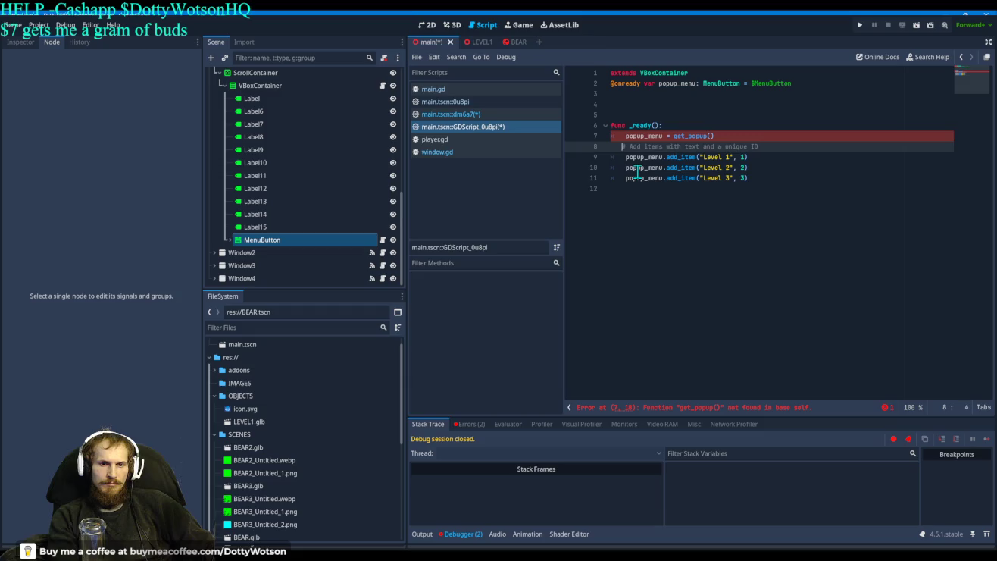
type("#")
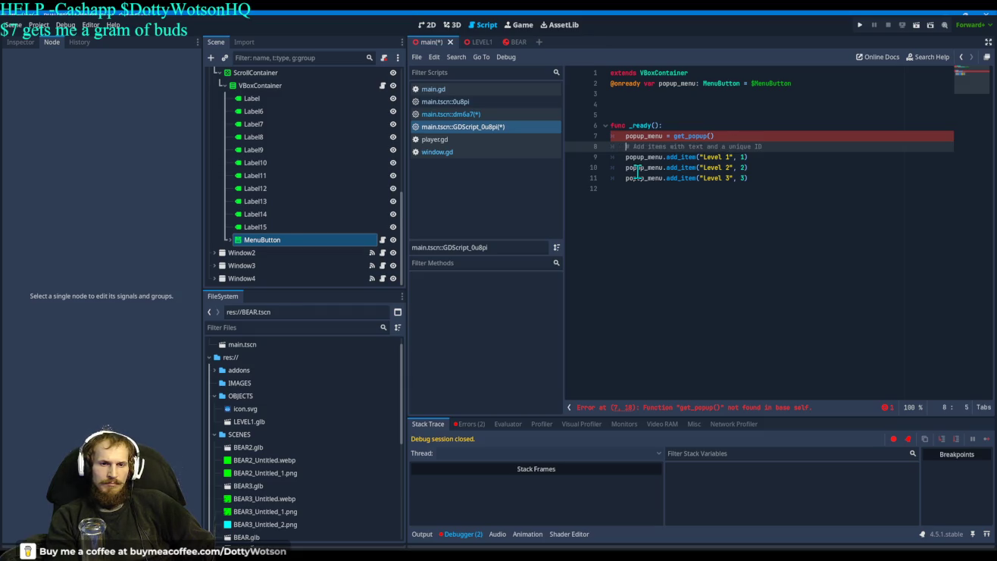
key("Up")
key("Home")
key("BackSpace")
key("BackSpace")
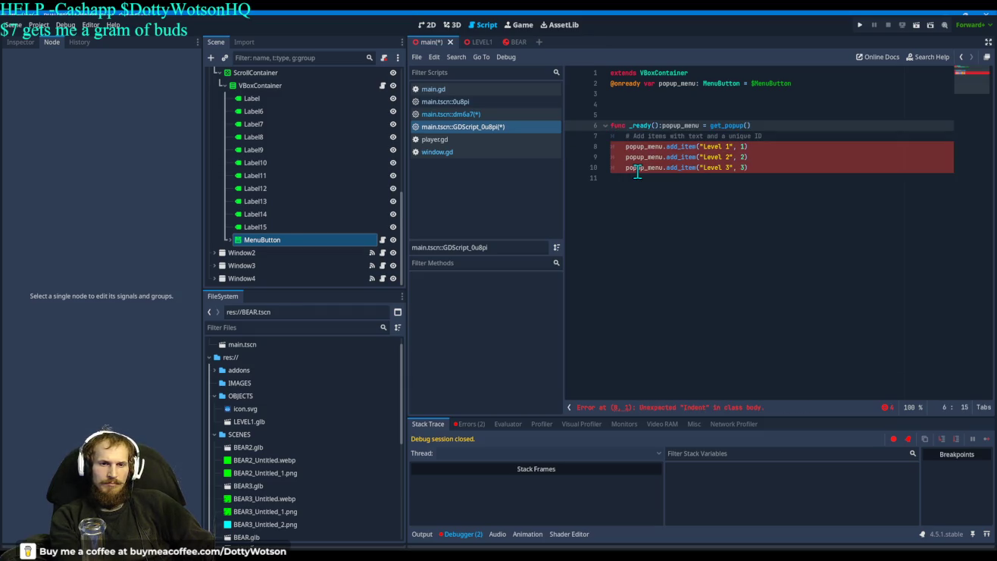
key("Return")
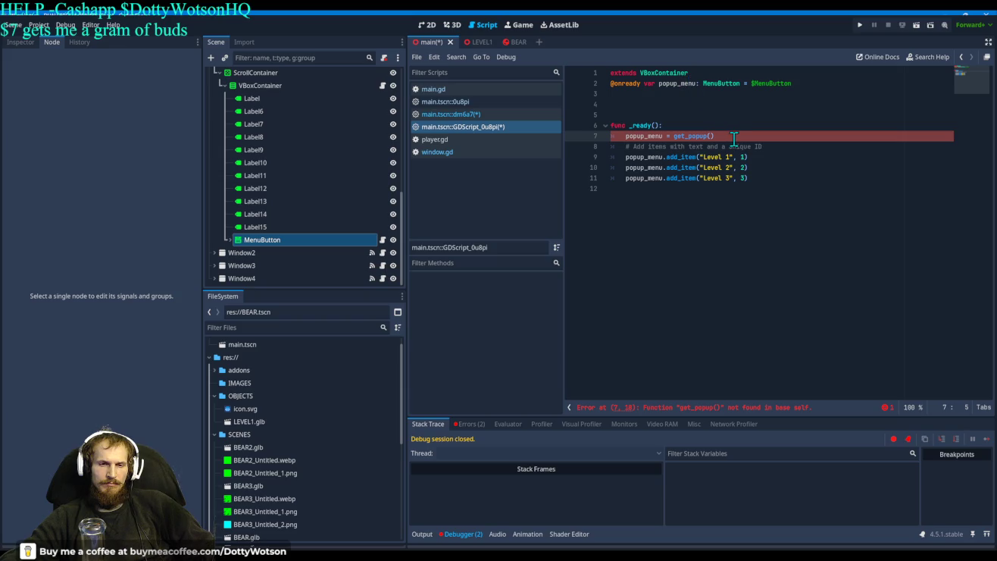
mouse_move(715, 135)
left_mouse_down()
mouse_move(612, 135)
mouse_move(624, 139)
left_mouse_up()
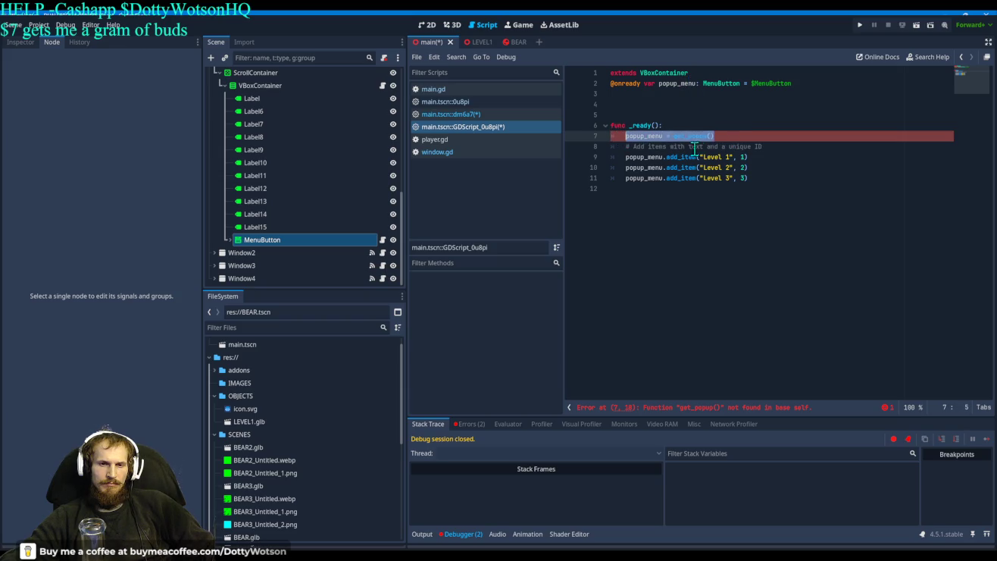
Rewrite line 7 as popup_menu.get_popup() using autocomplete and run the project again
key("BackSpace")
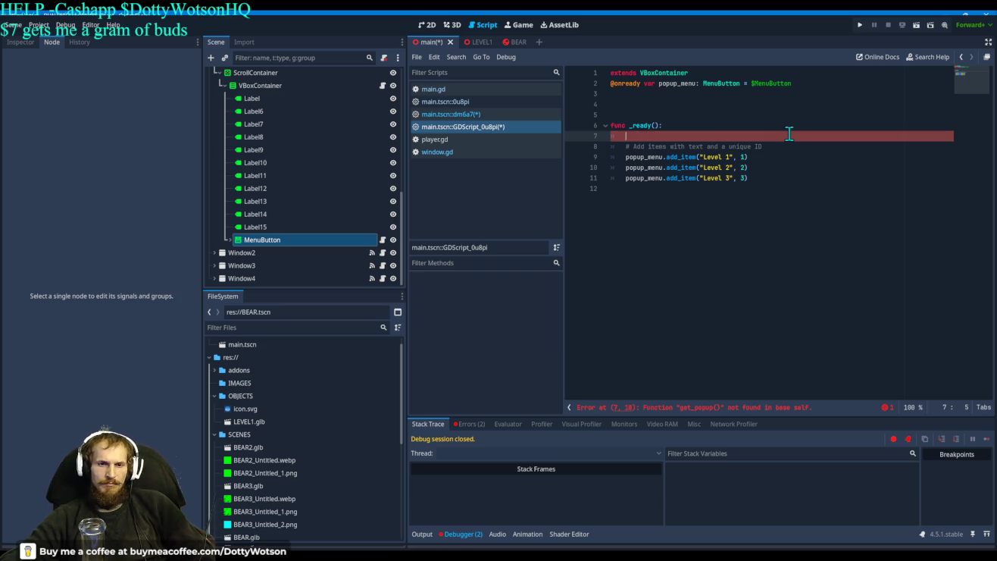
key("BackSpace")
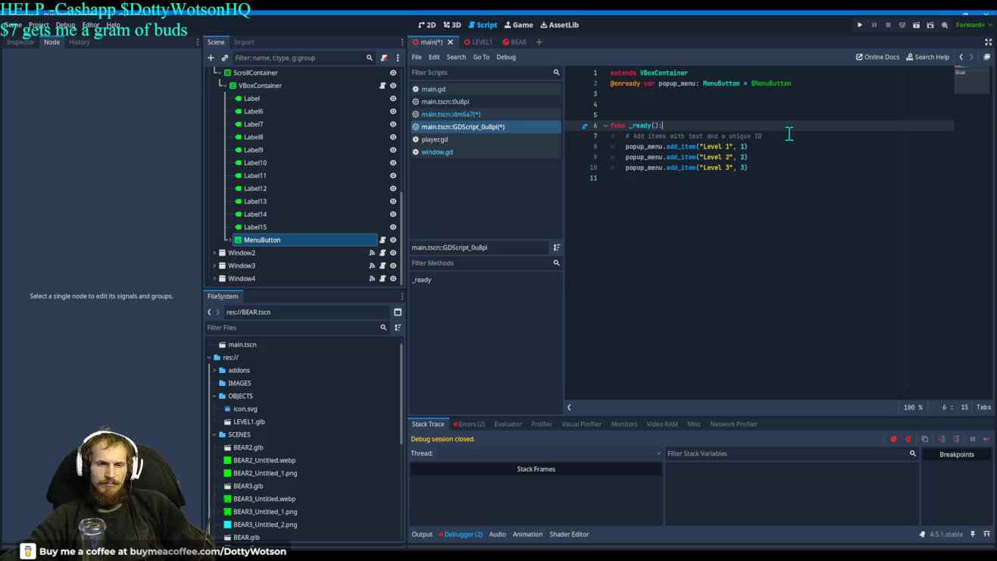
key("Return")
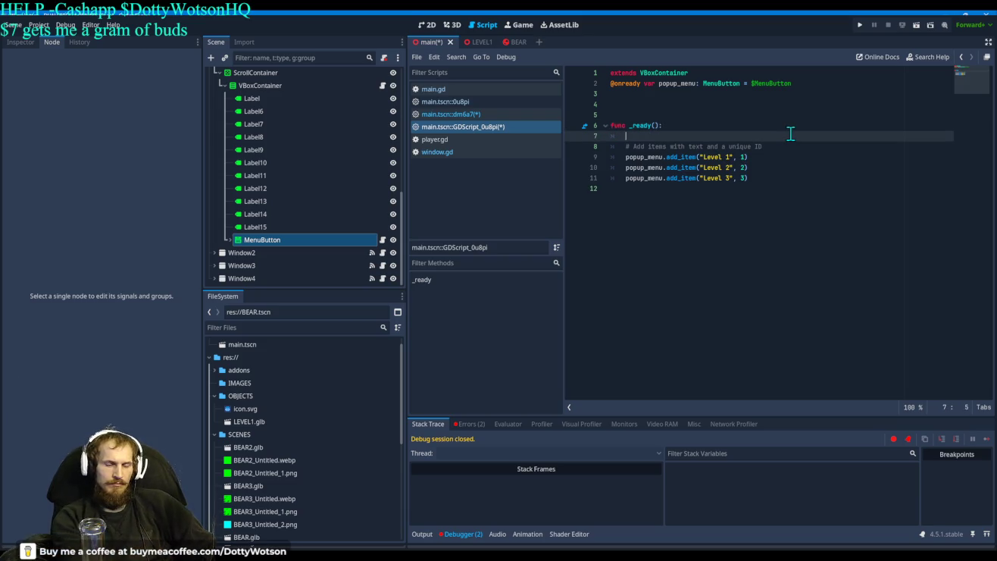
type("p")
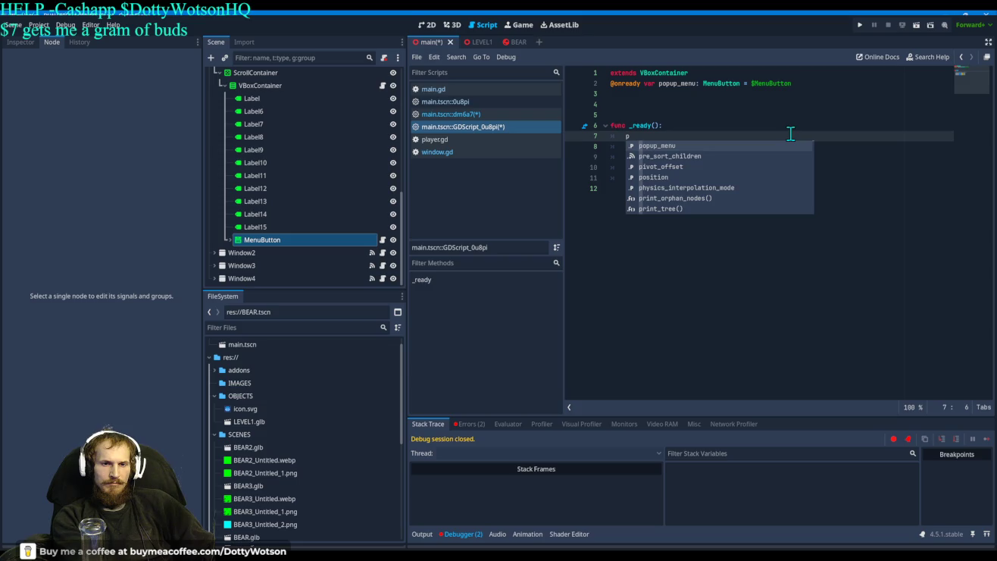
key("Return")
type(".g")
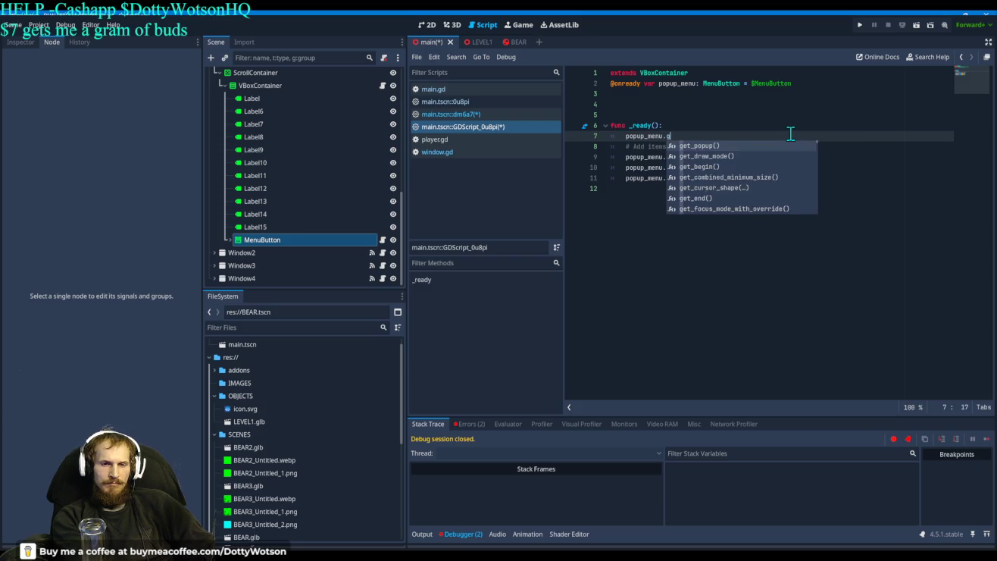
key("Return")
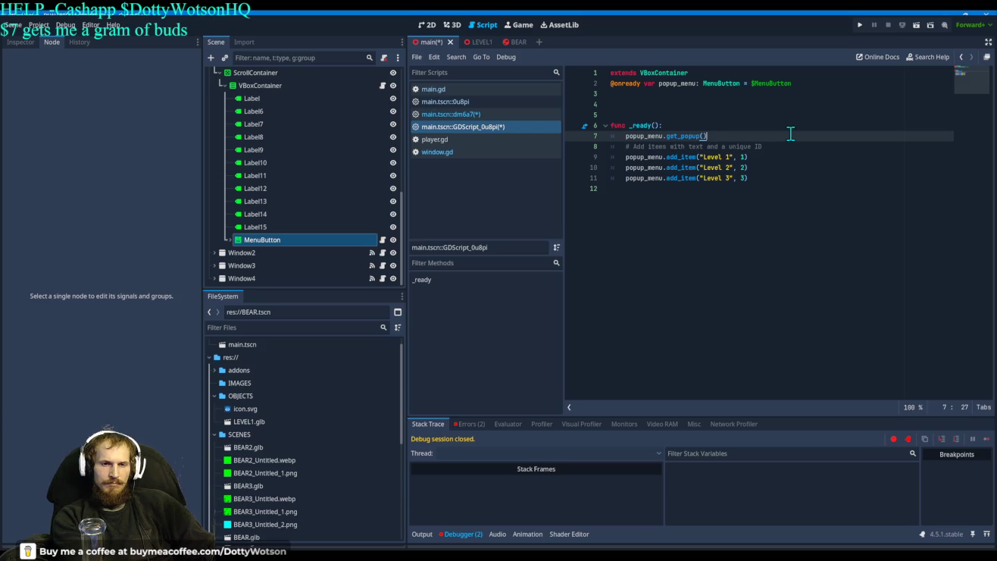
key("Return")
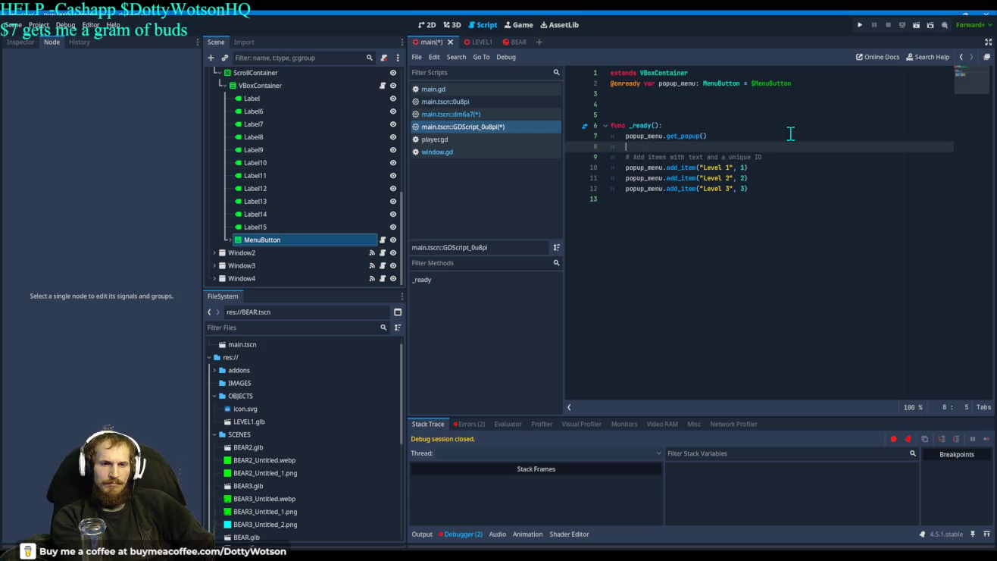
left_click(859, 24)
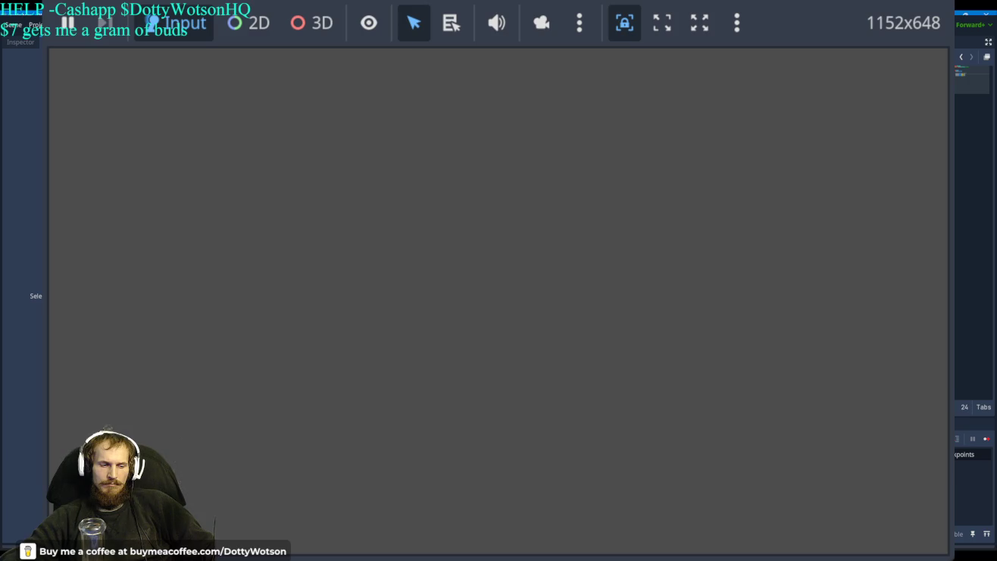
Switch to the Firefox browser while the empty grey game window keeps running
key("alt+Tab")
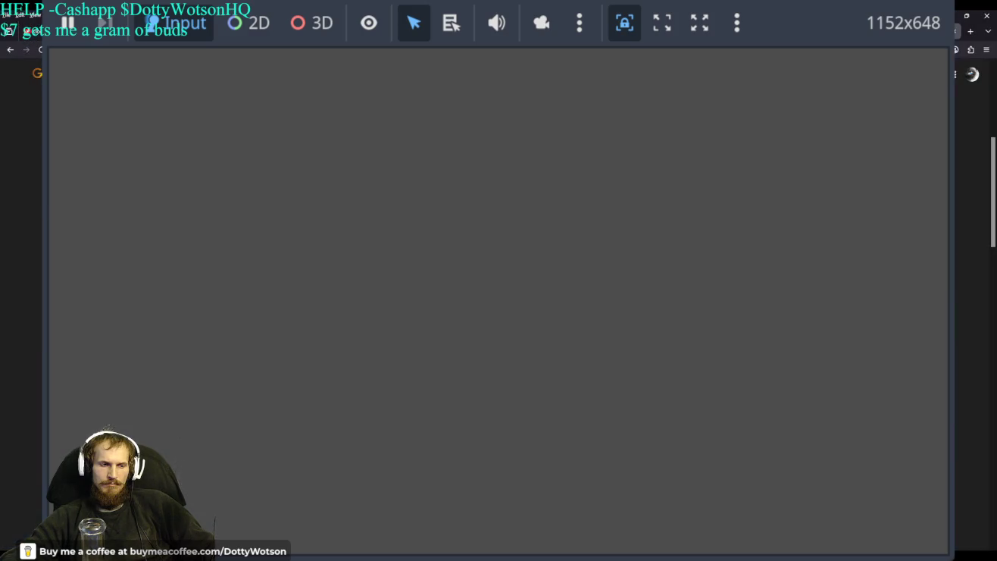